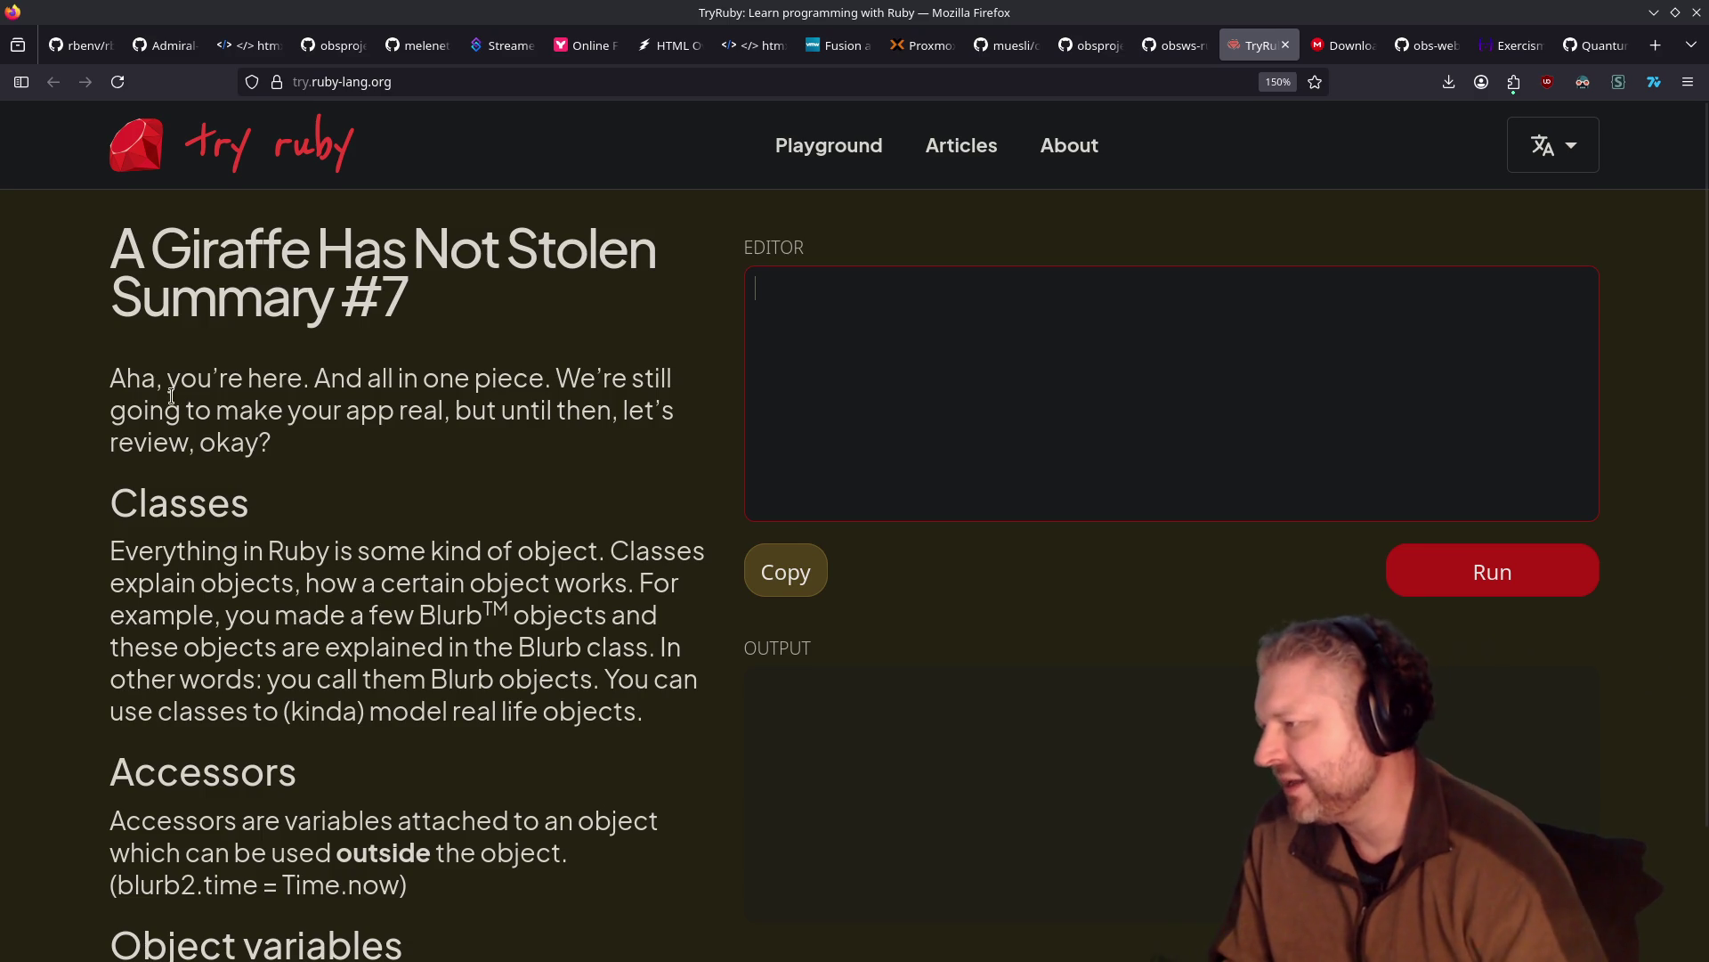
Advance to the 'Your Own Turf' lesson and check the chapter list before closing it
scroll(222, 459, down, 3)
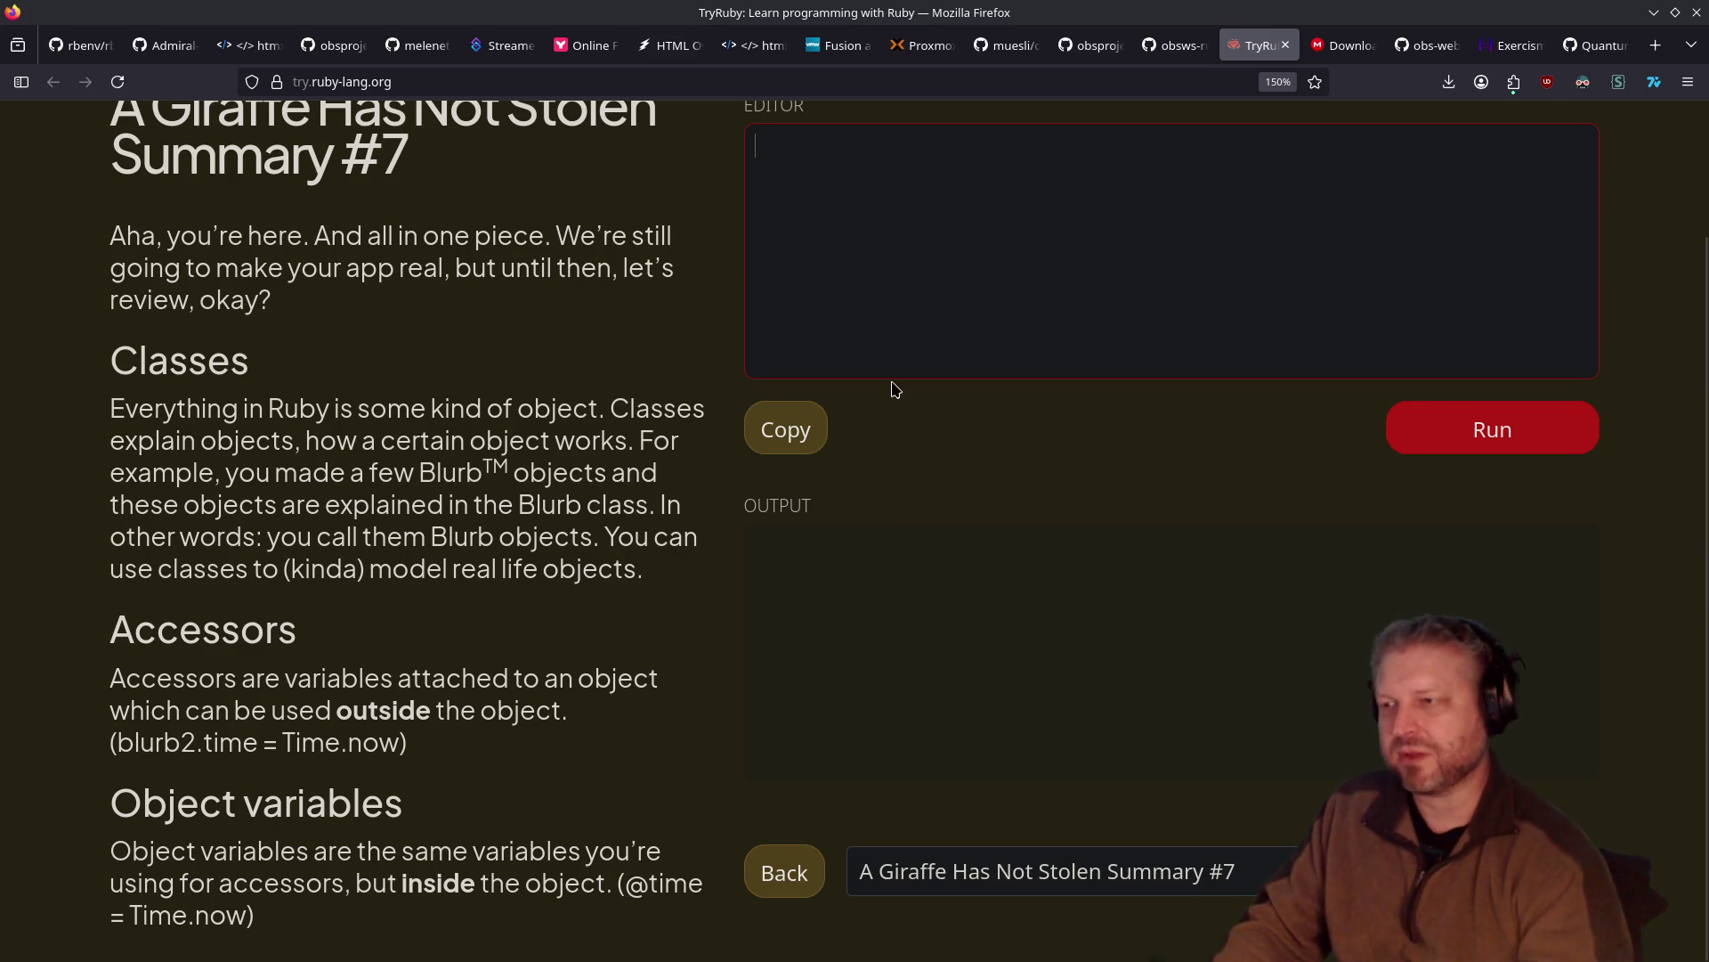
key(ctrl+Right)
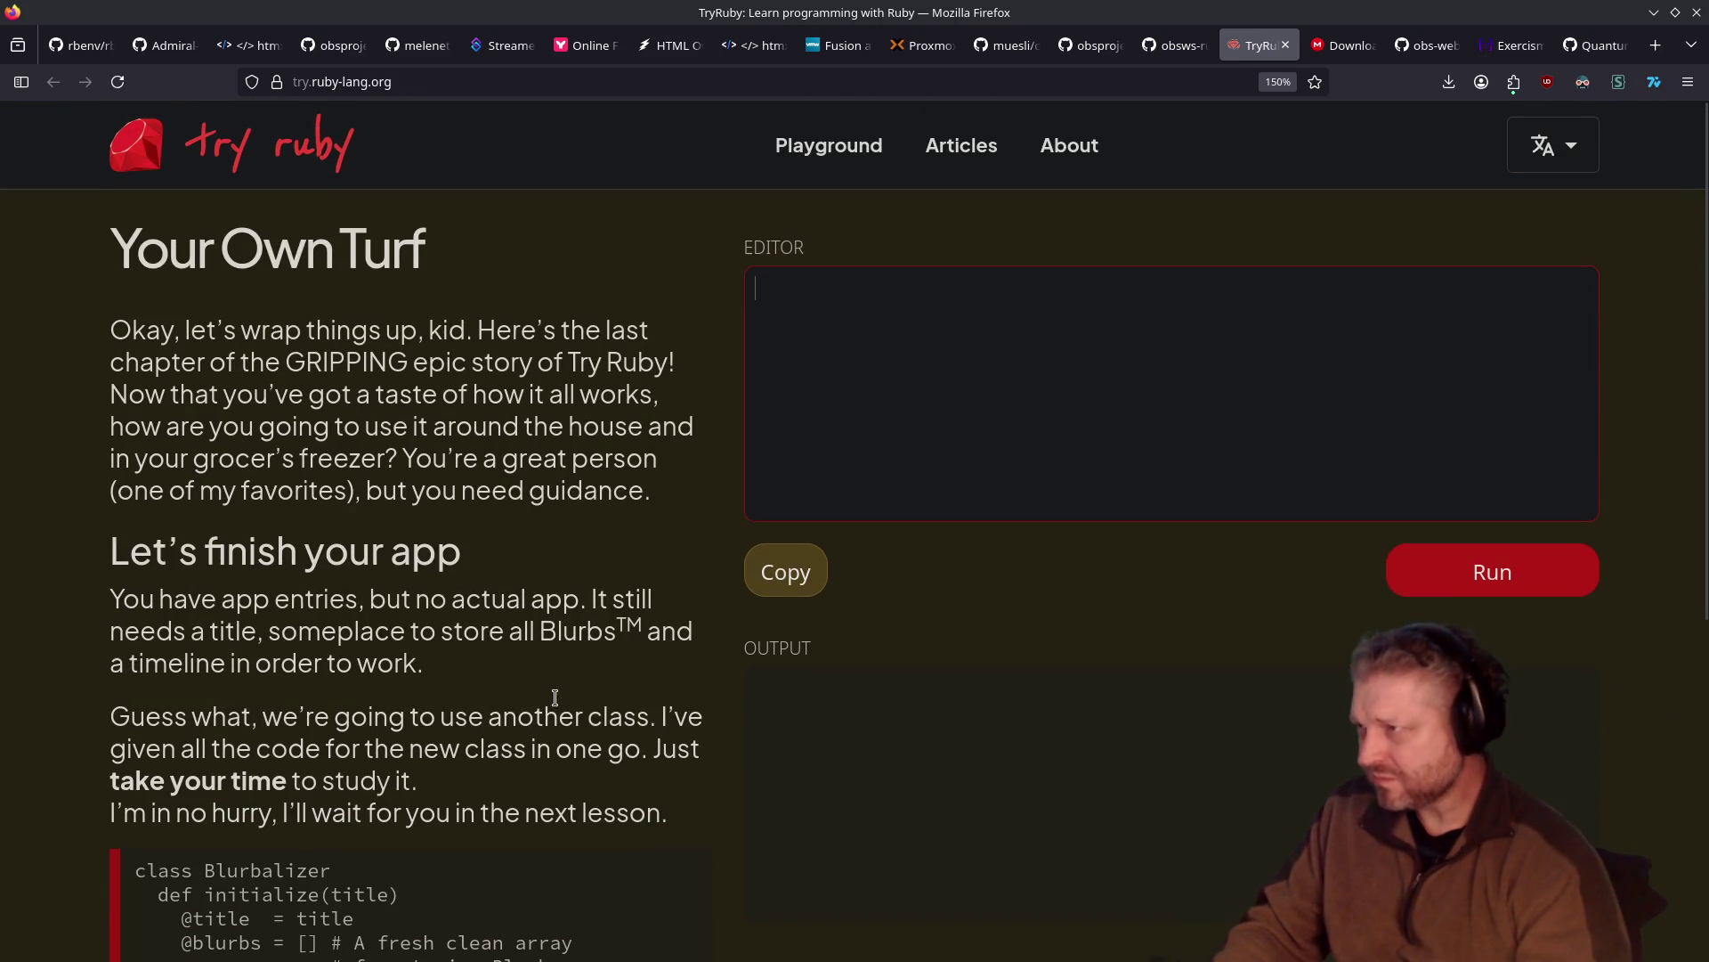
scroll(623, 705, down, 4)
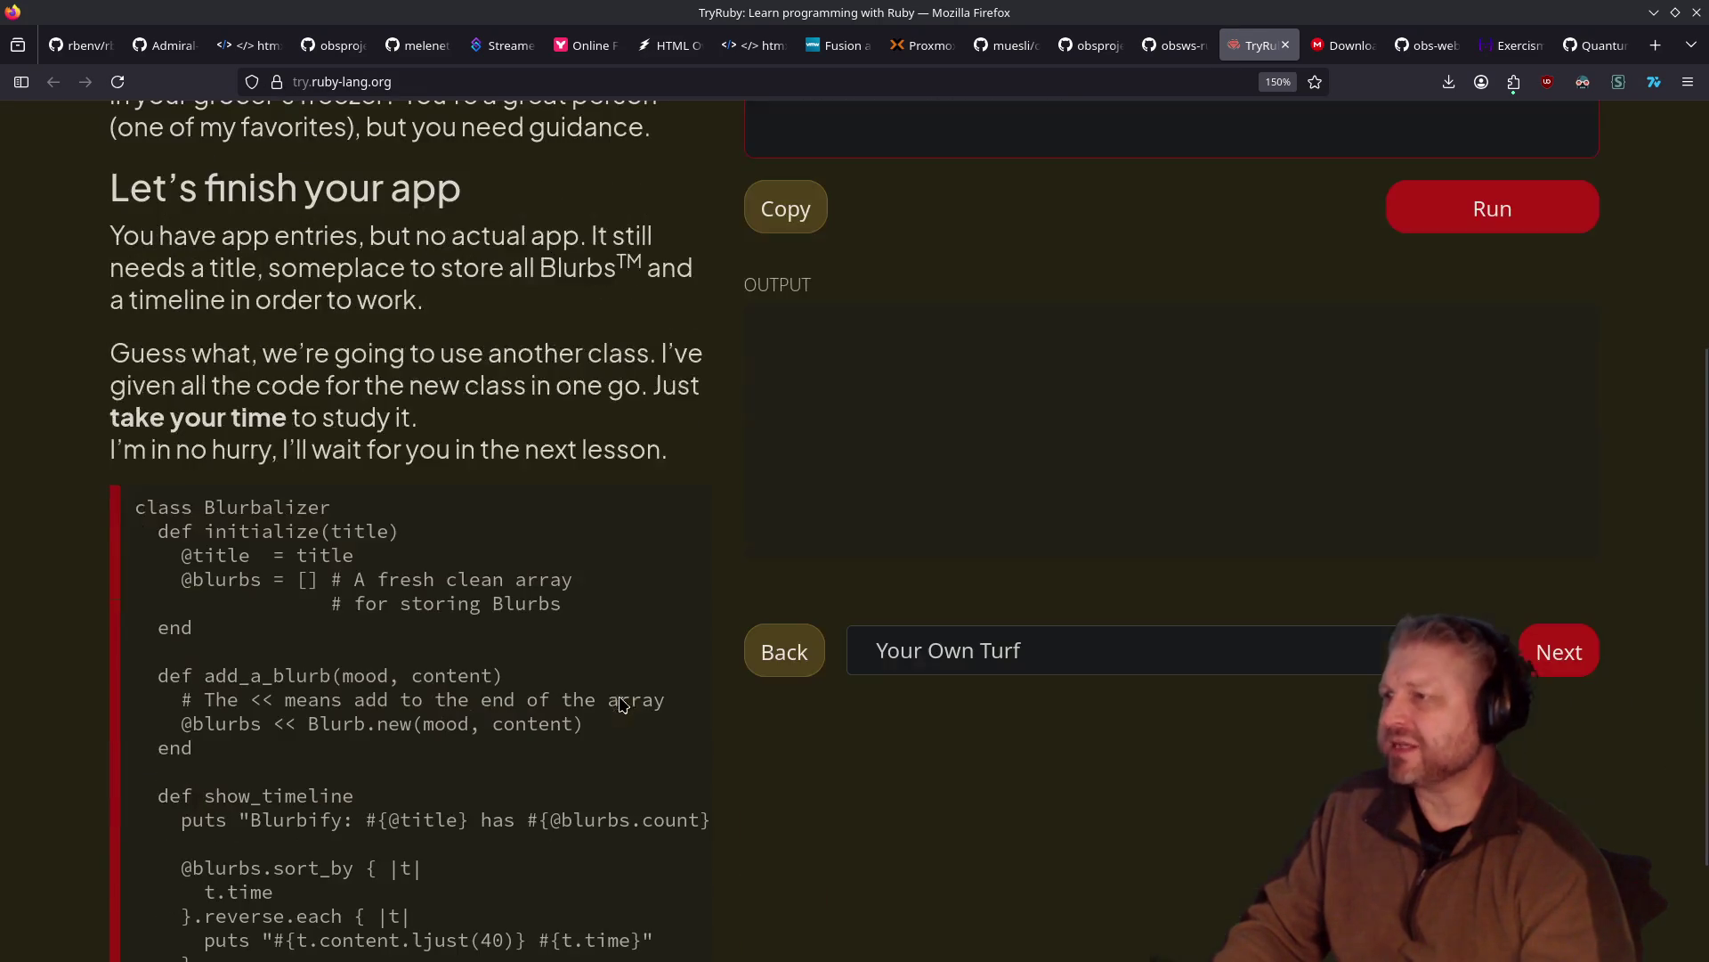
scroll(1120, 606, up, 2)
click(1124, 835)
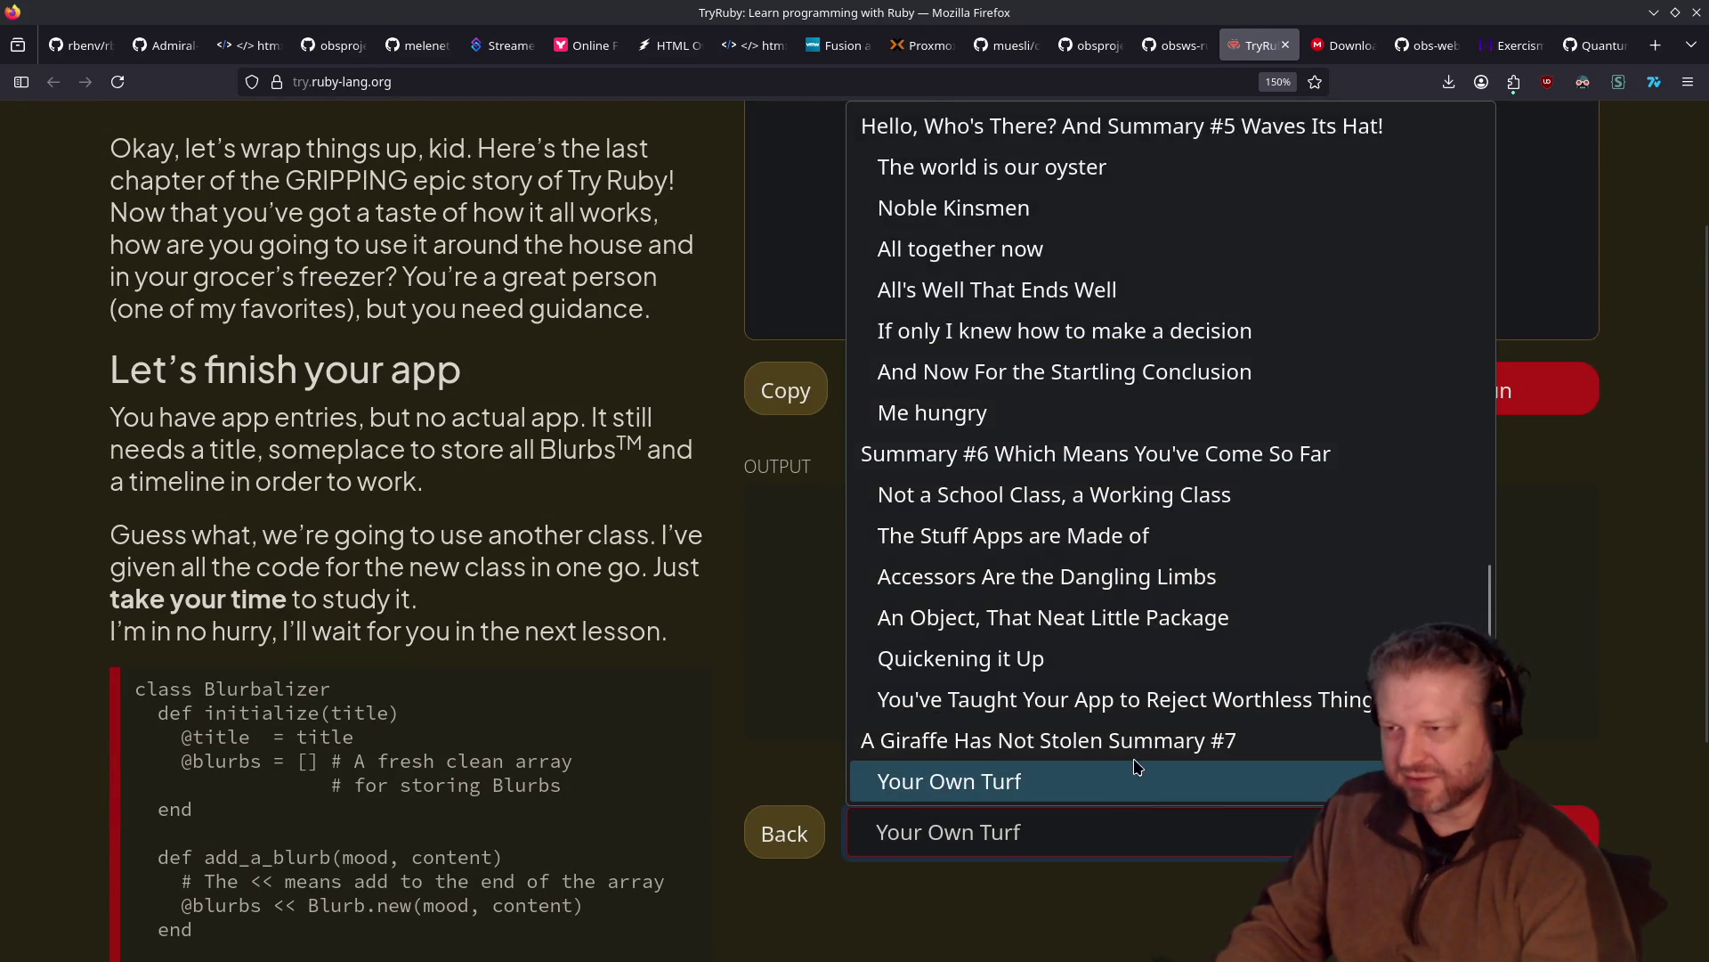
scroll(1132, 771, down, 1)
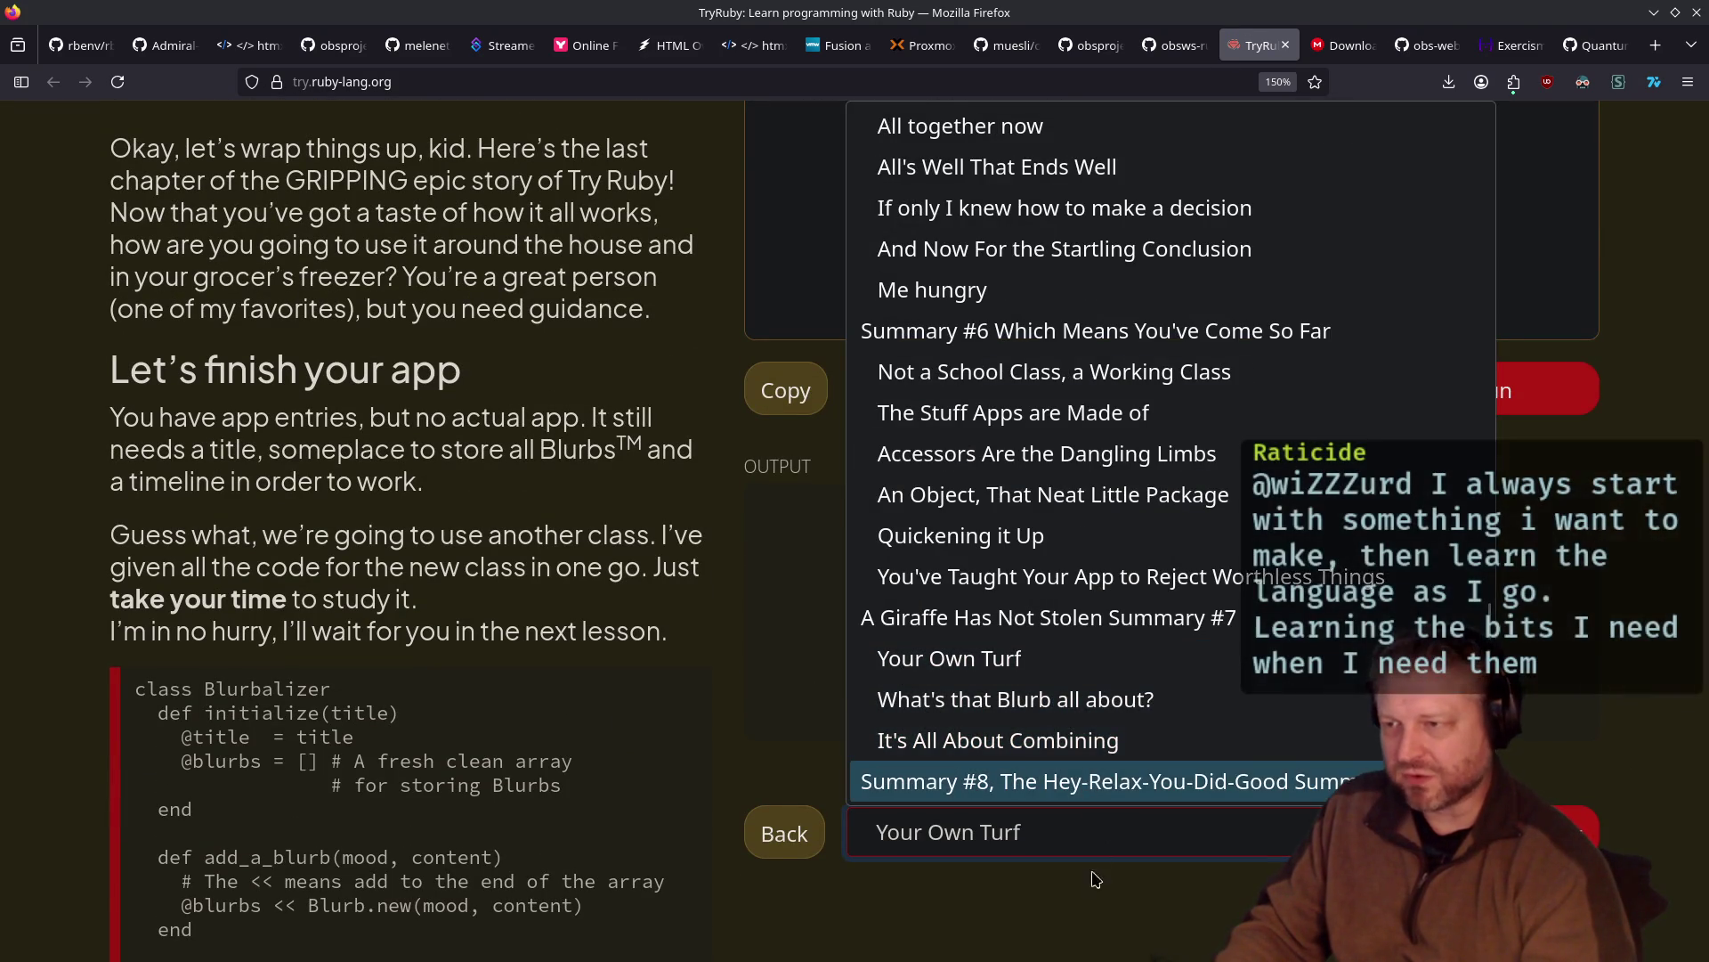
click(1097, 866)
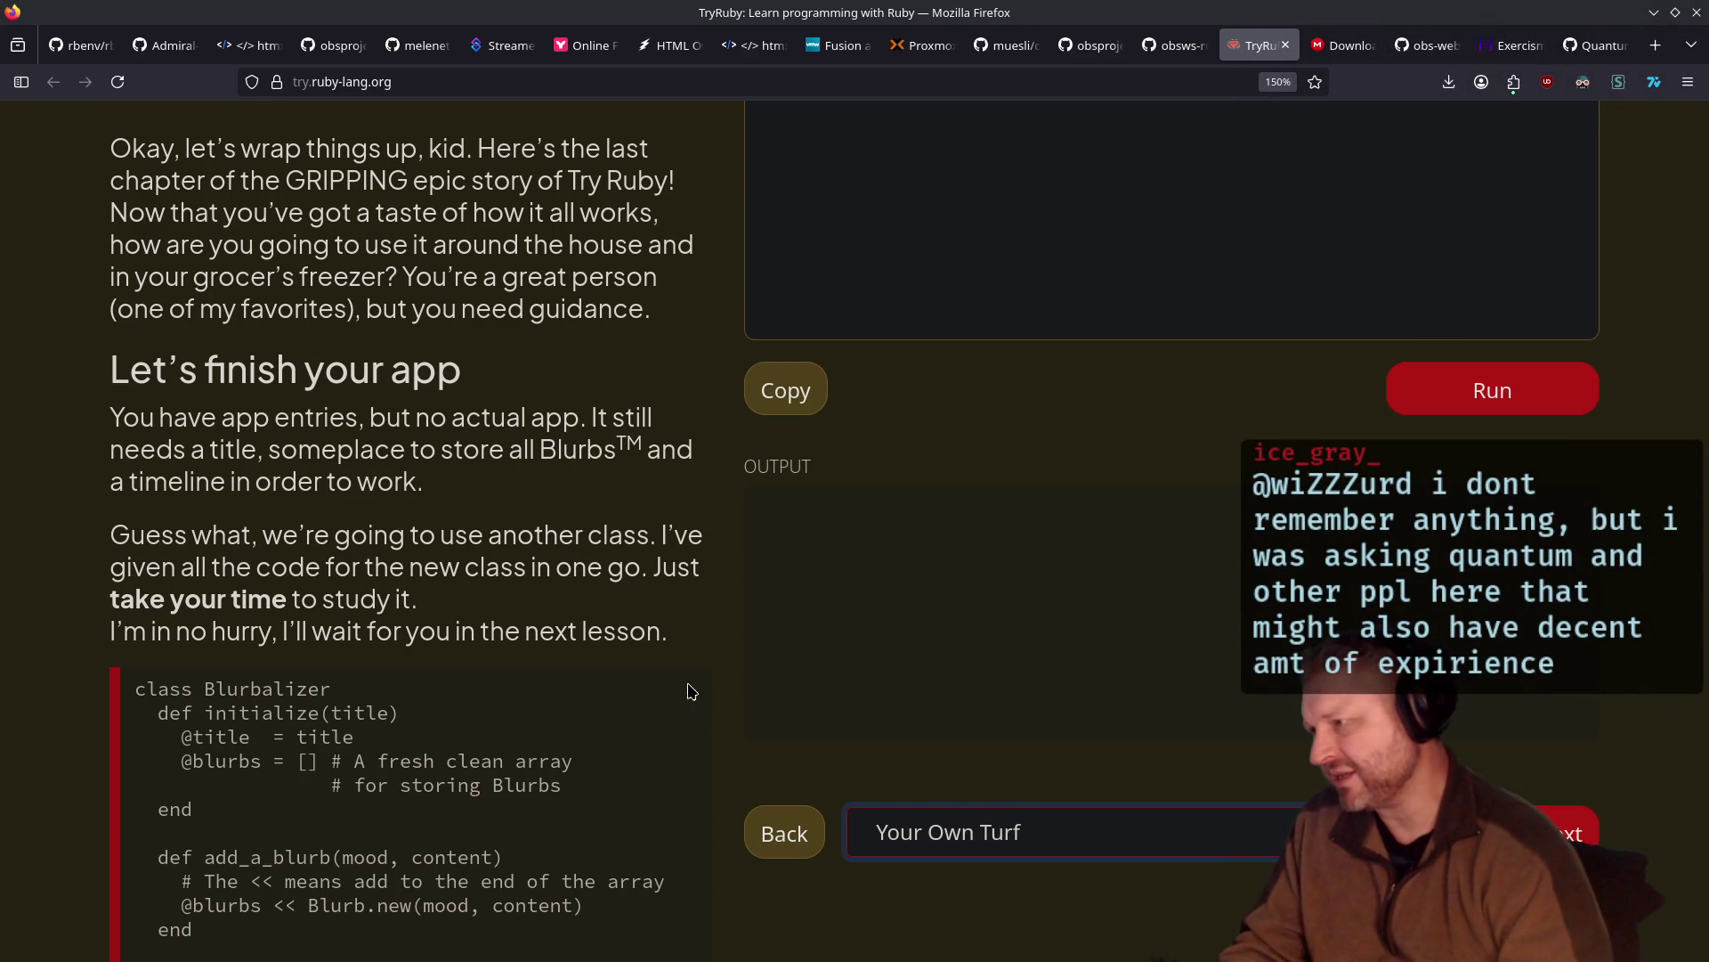
Load the Blurbalizer example and review its class, initialize and add_a_blurb lines
scroll(696, 695, down, 3)
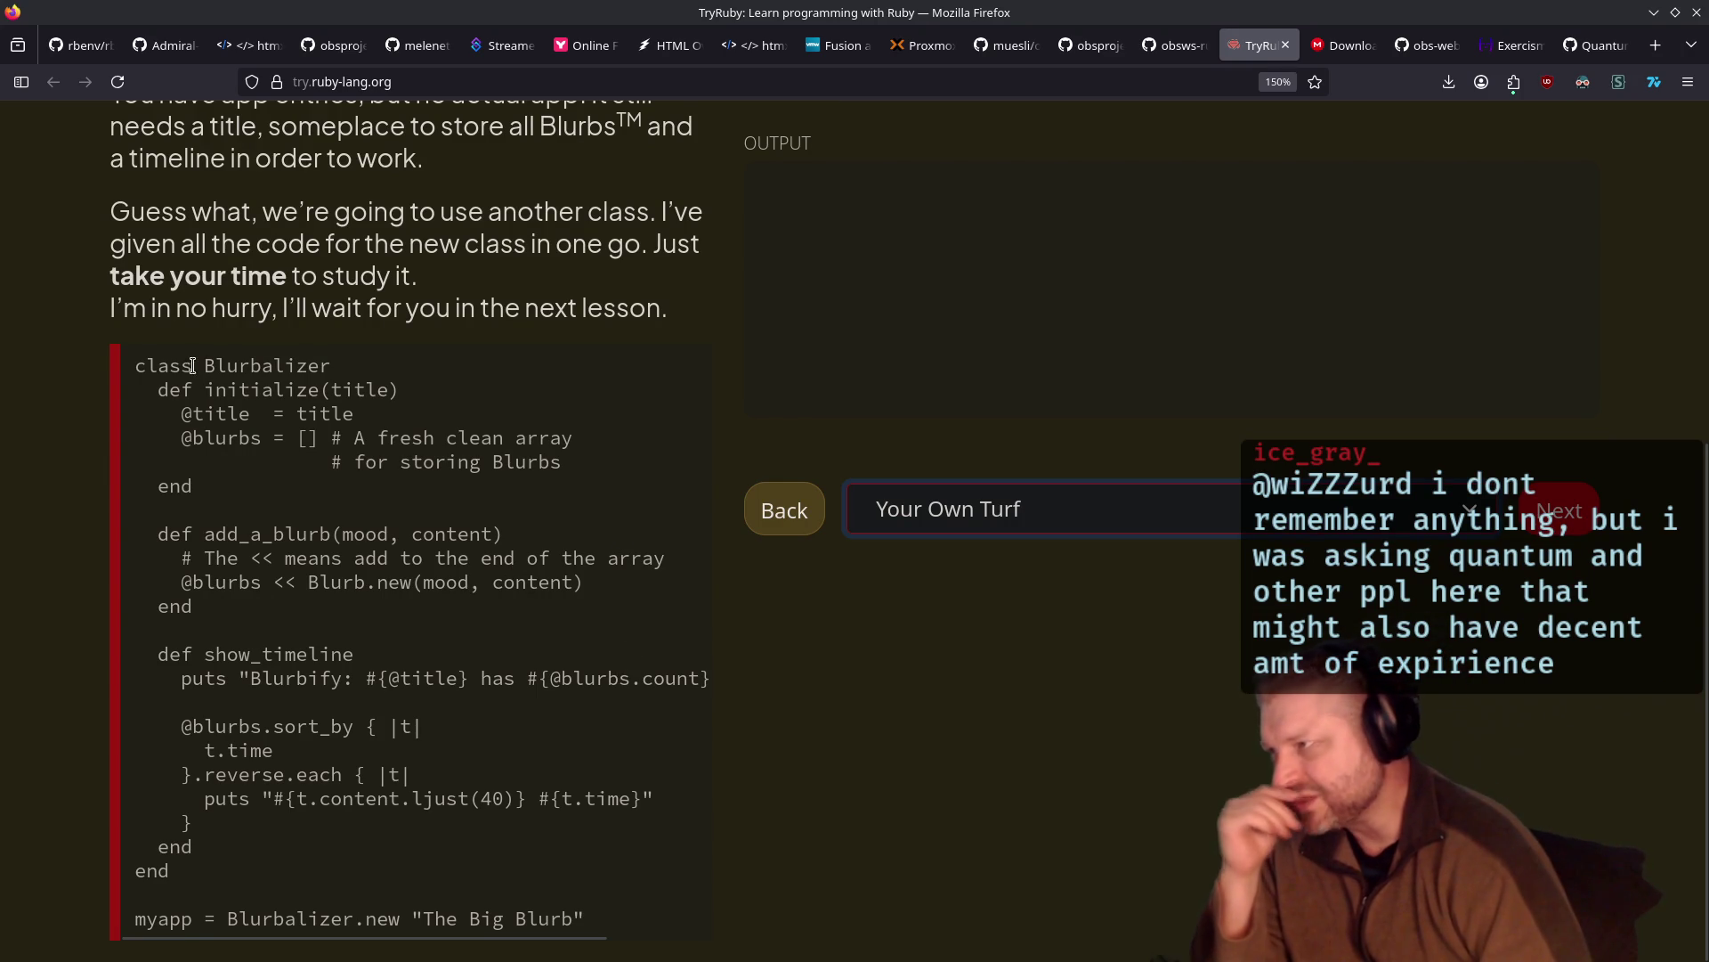
click(660, 355)
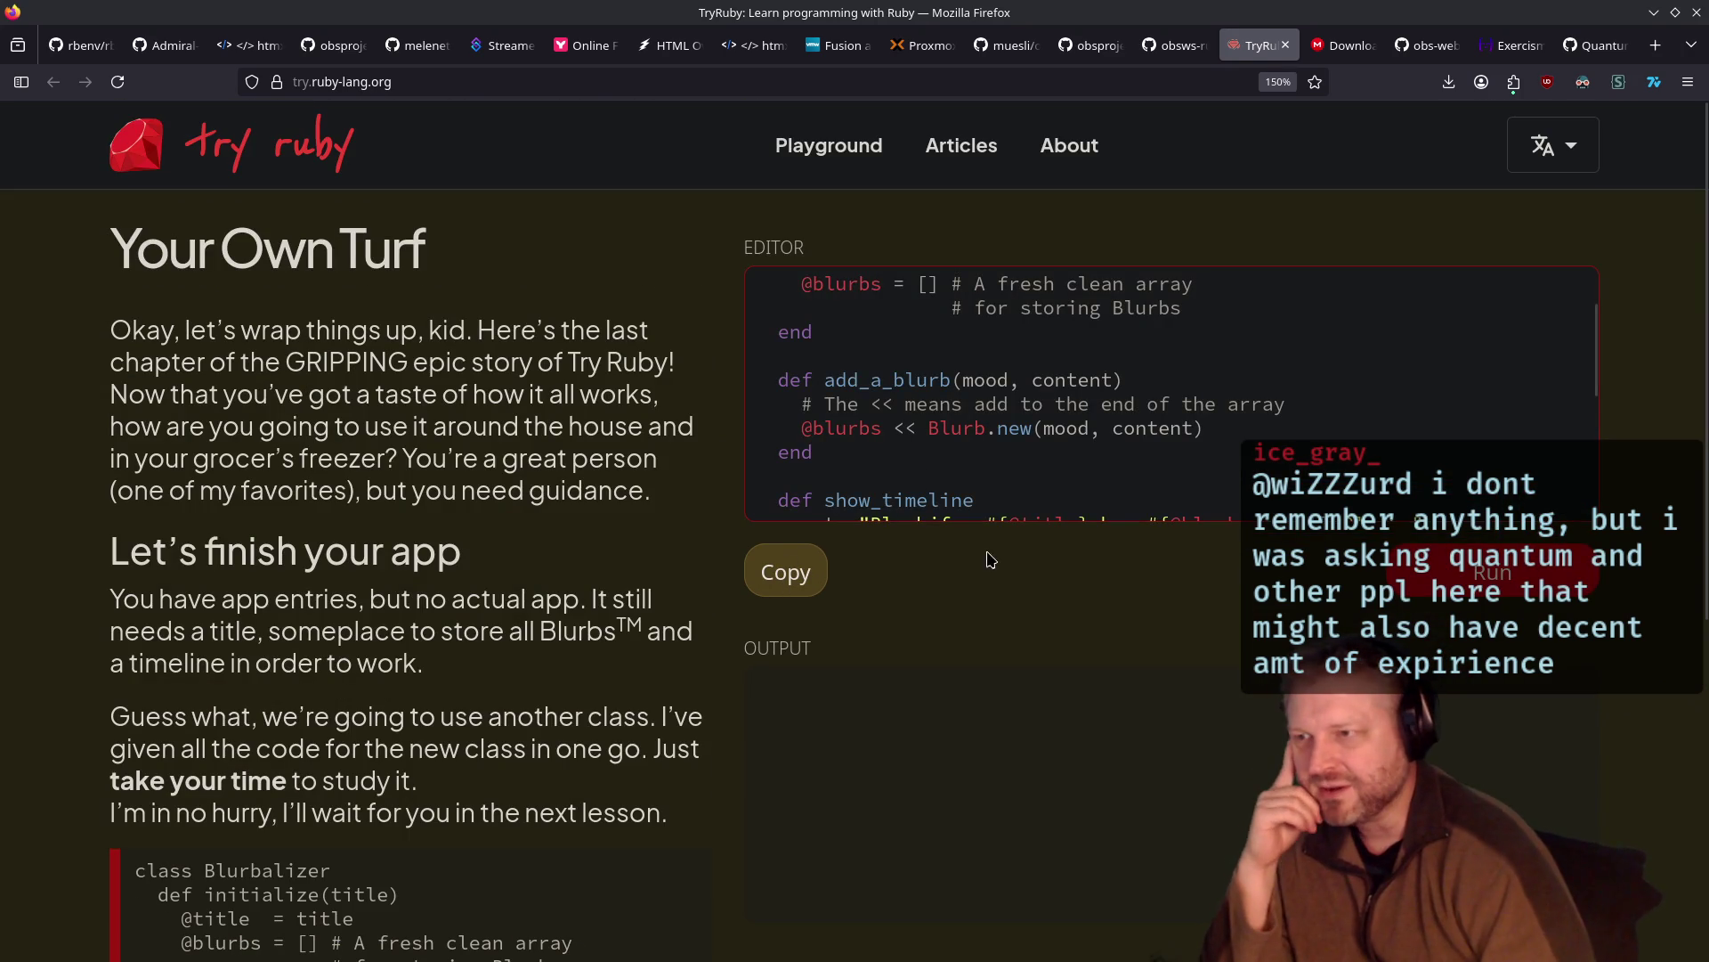
scroll(392, 585, down, 5)
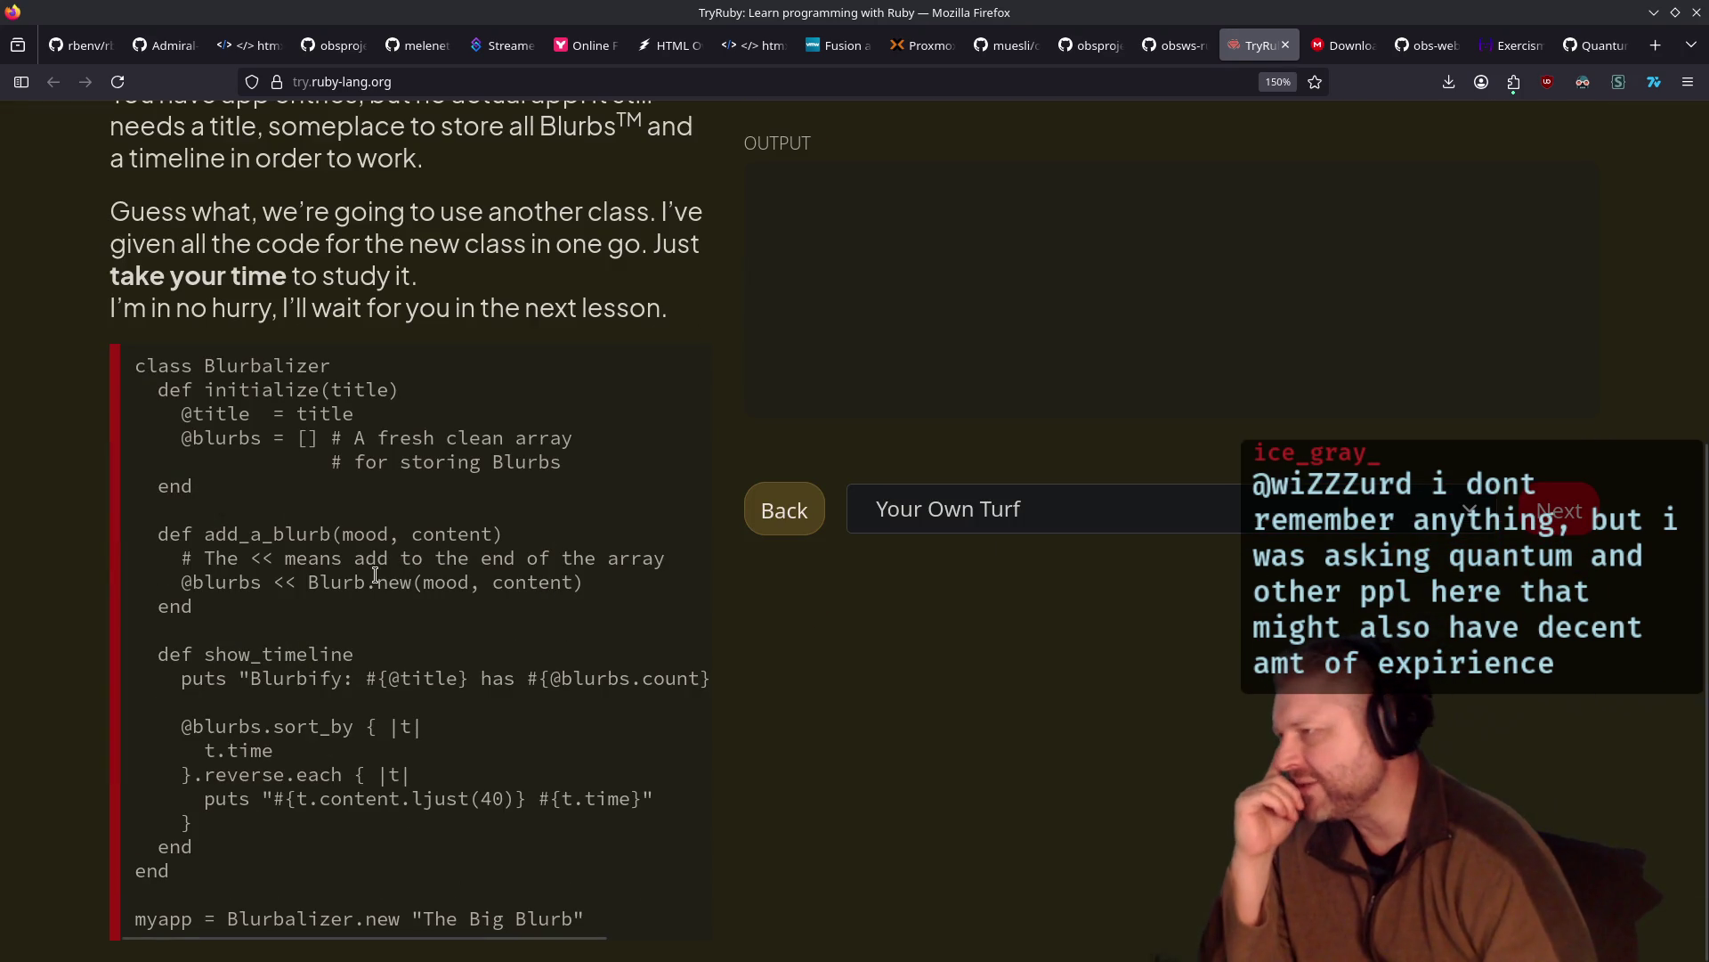
drag(145, 365, 401, 390)
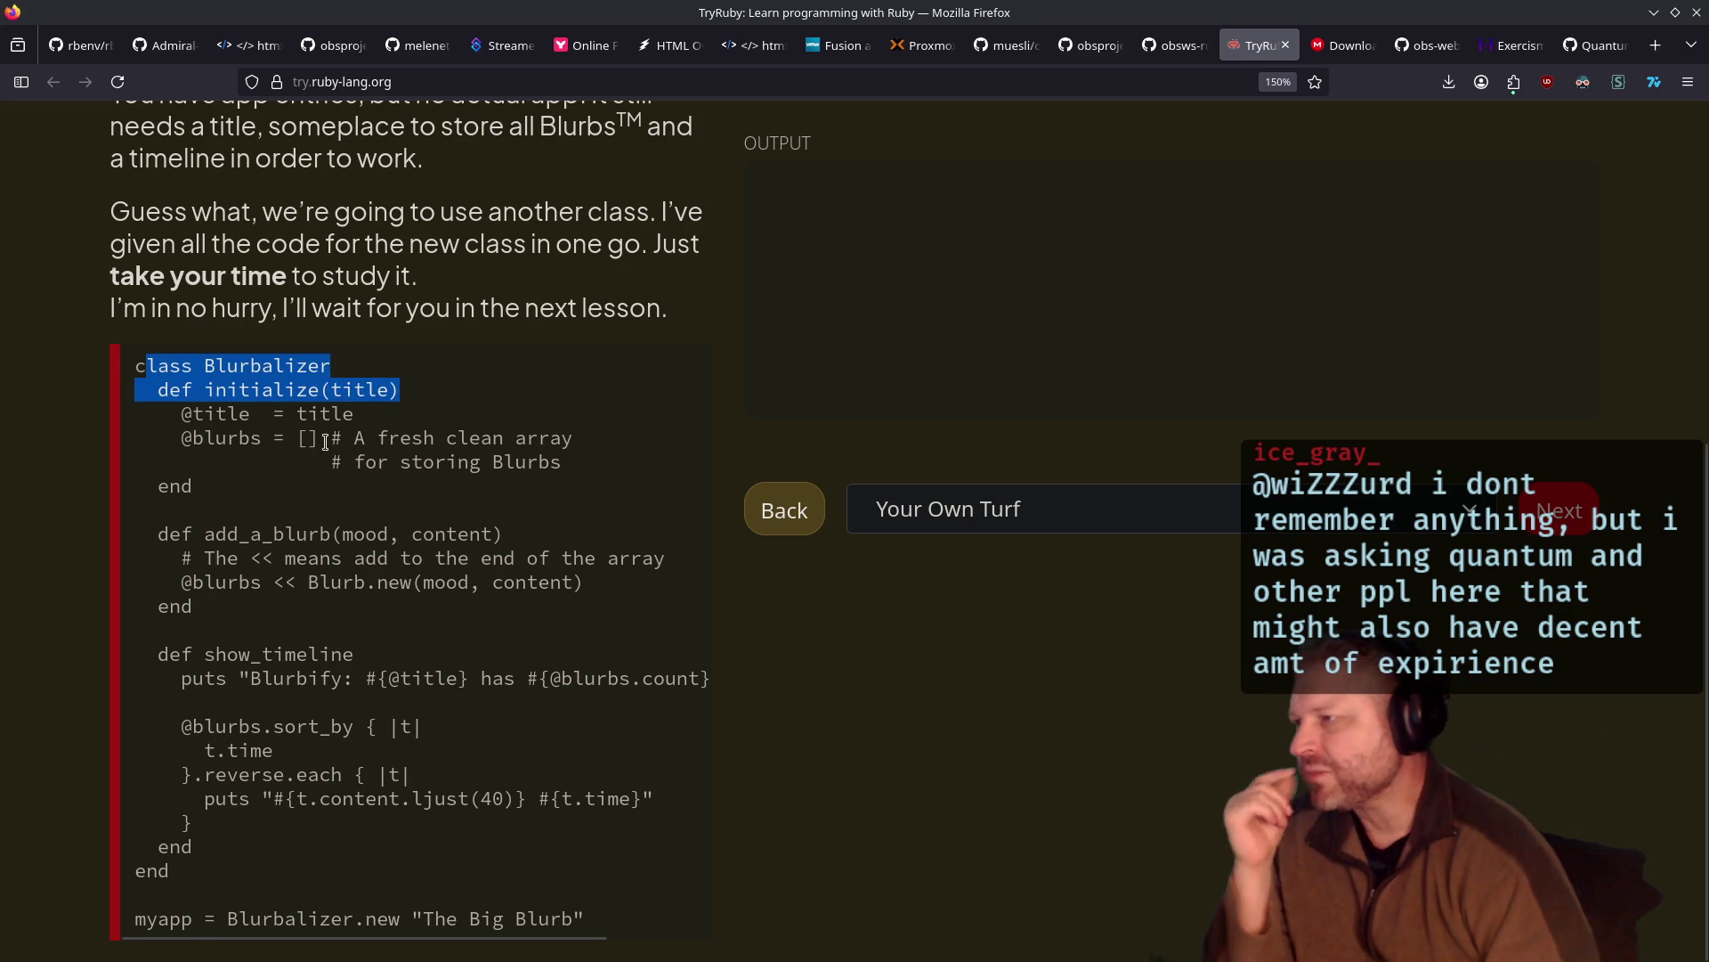
click(246, 428)
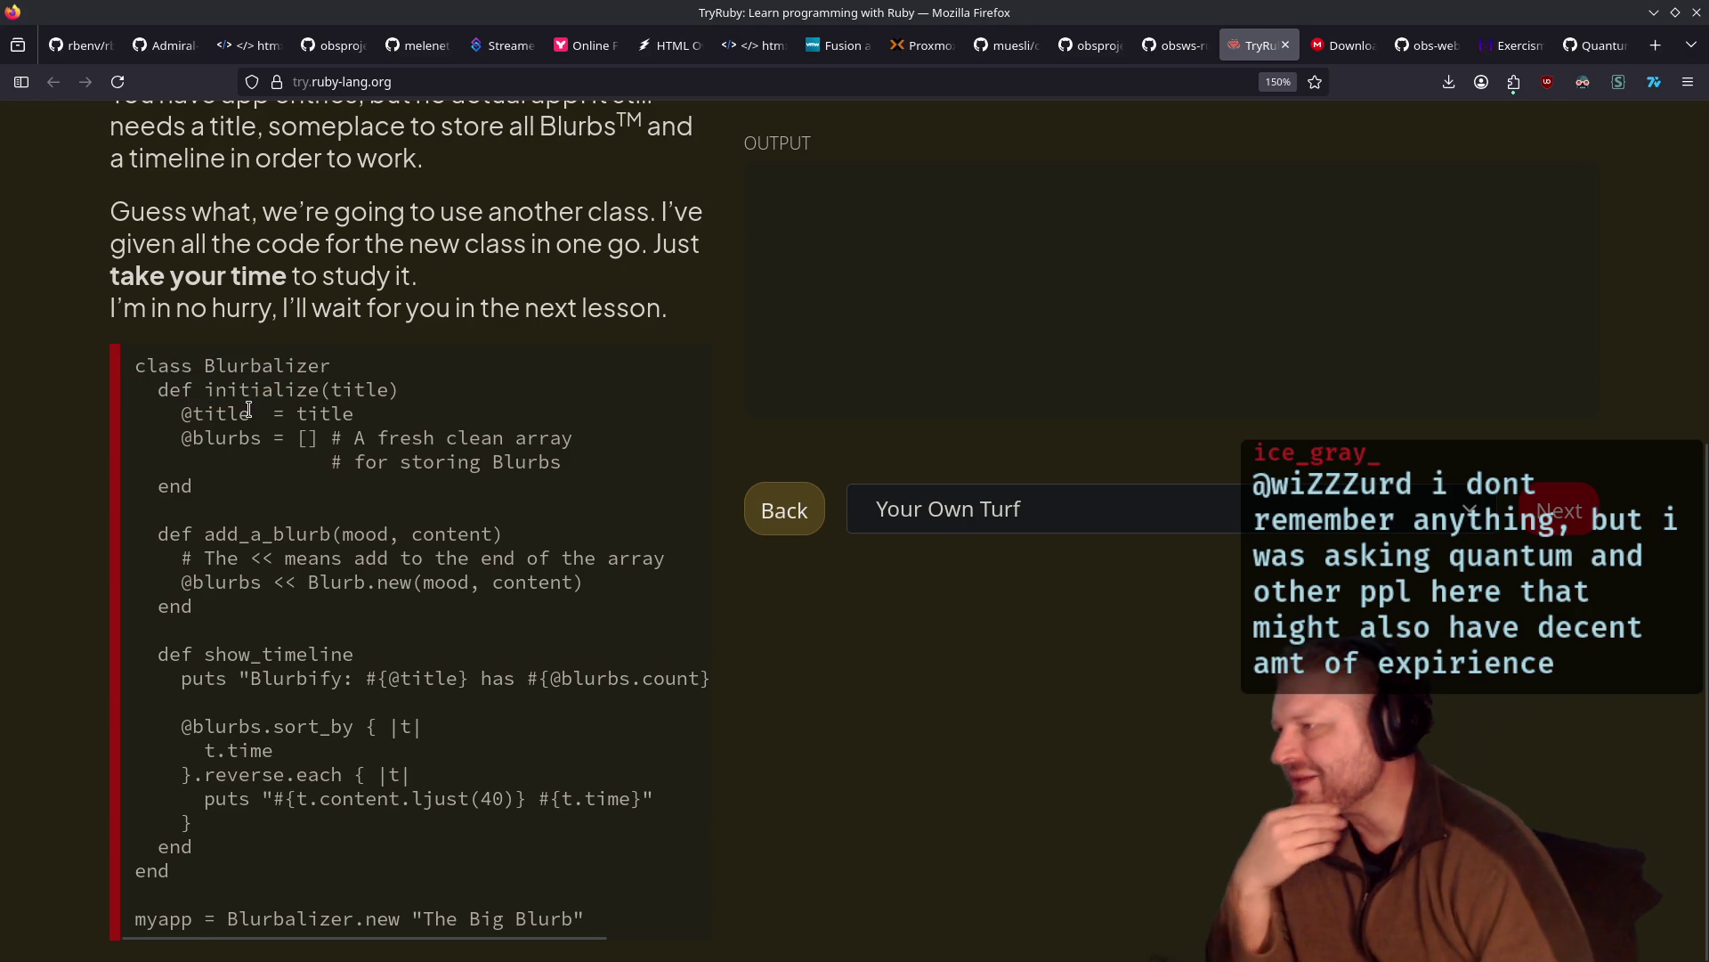
double_click(377, 389)
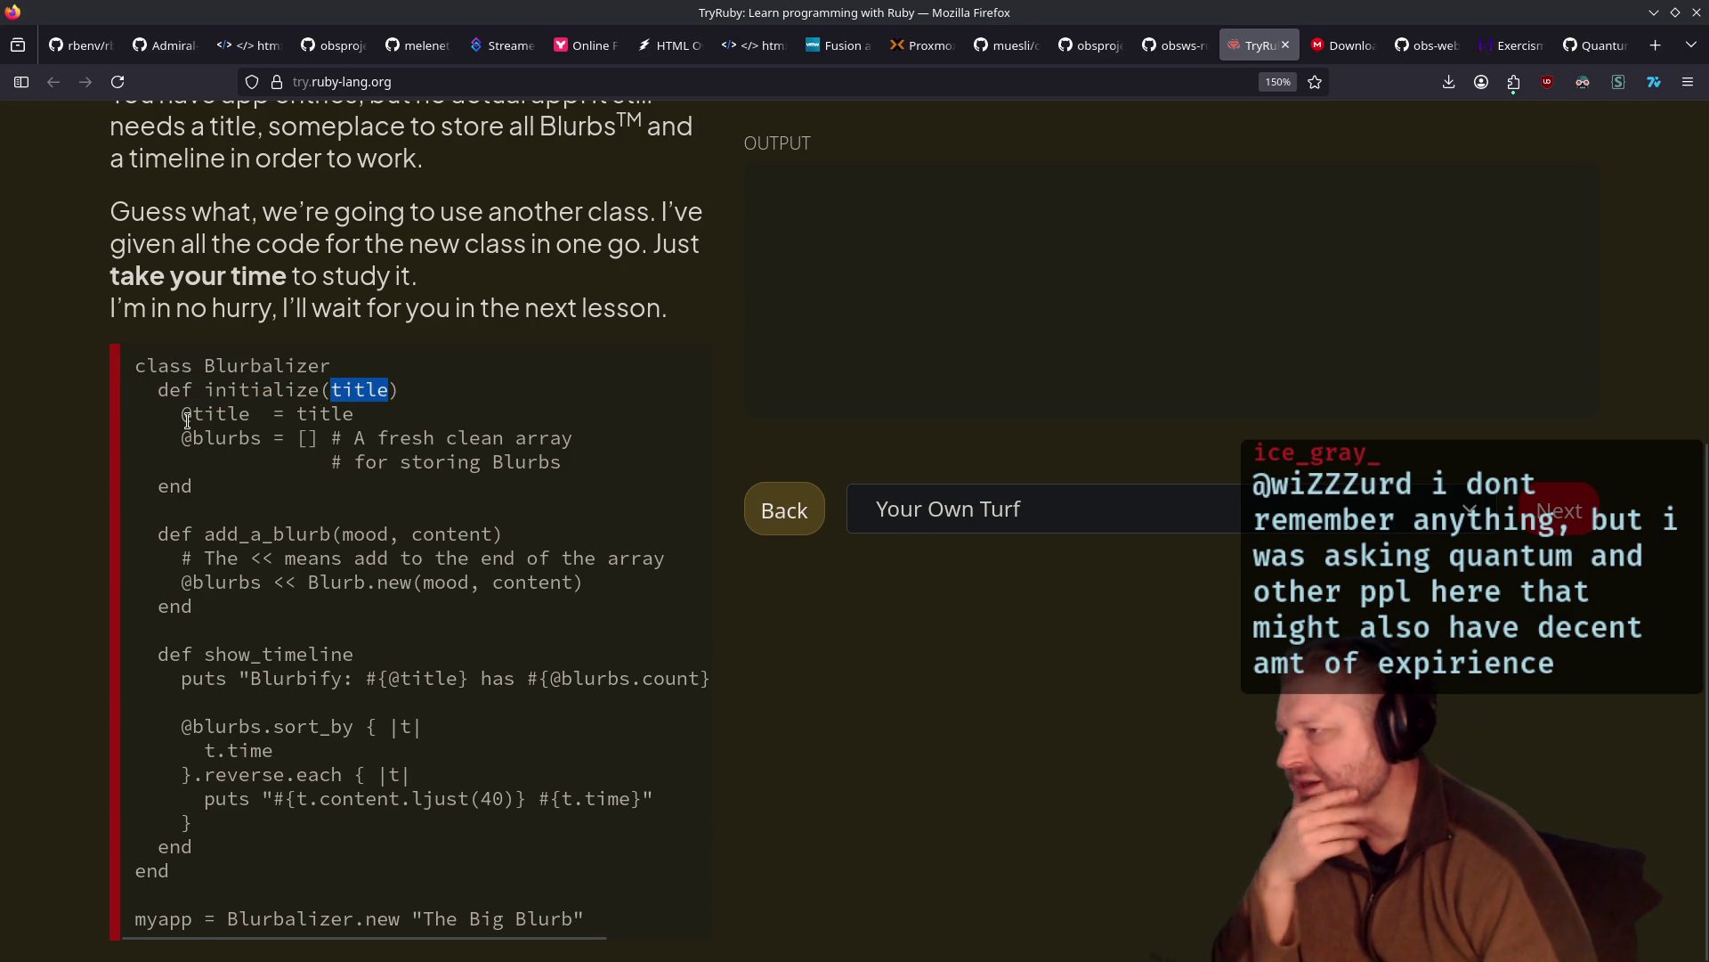
drag(181, 415, 352, 414)
drag(181, 437, 512, 434)
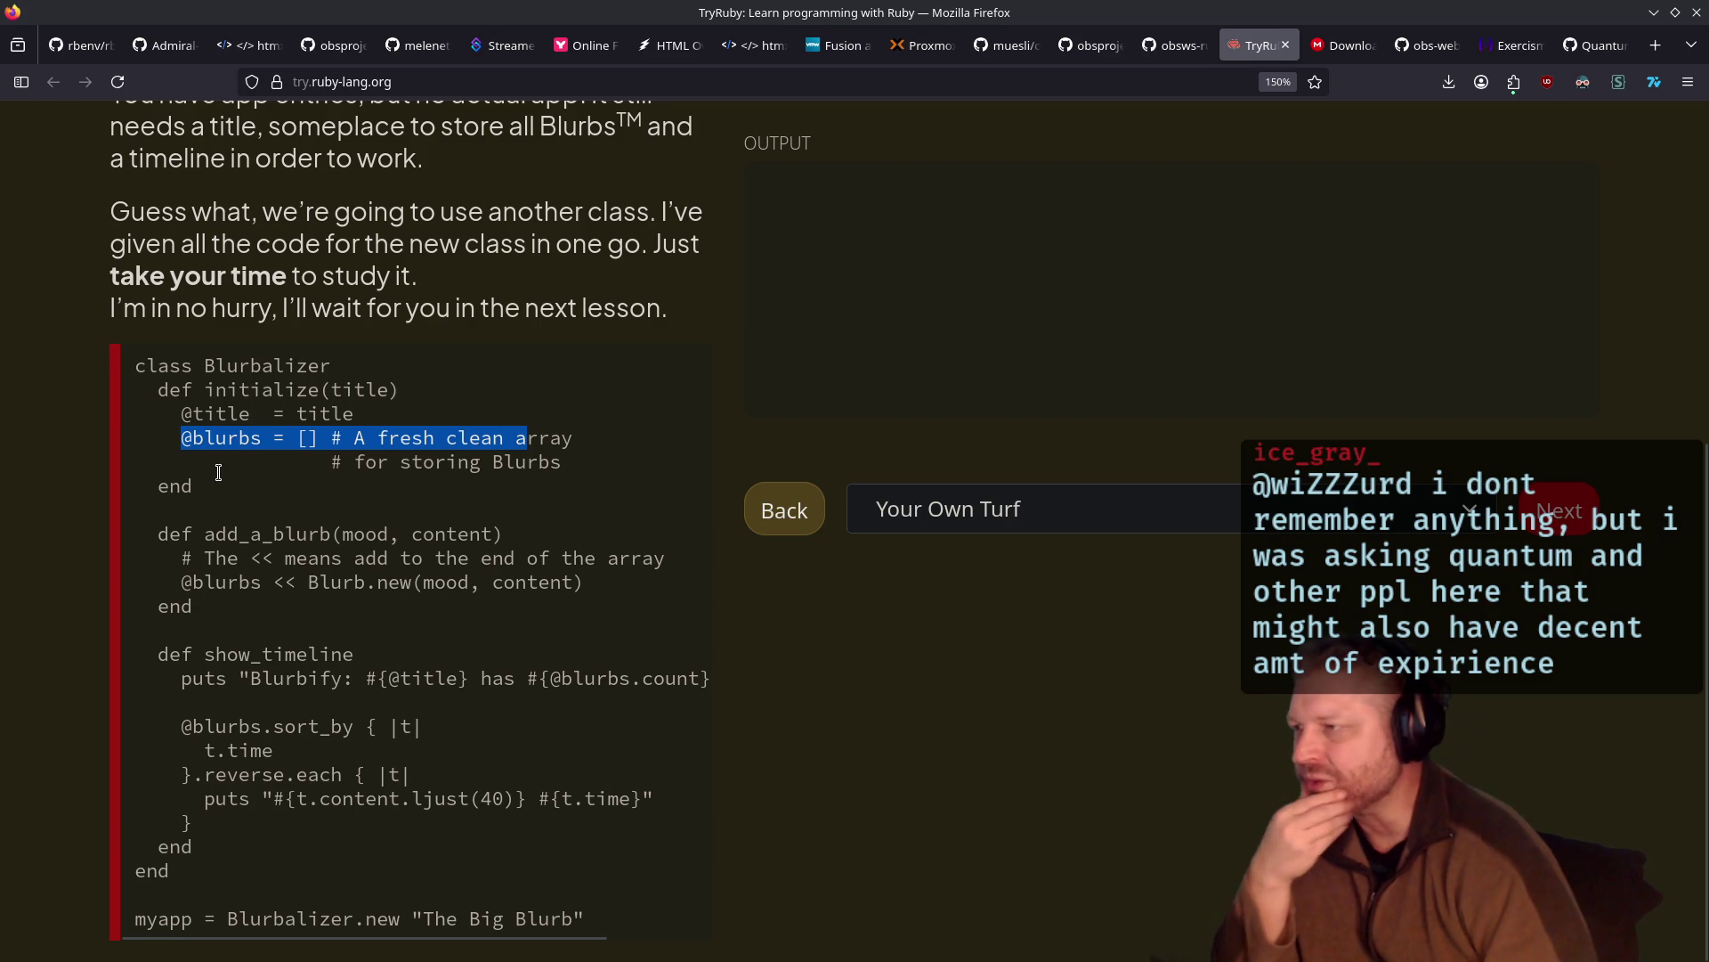
drag(290, 438, 638, 465)
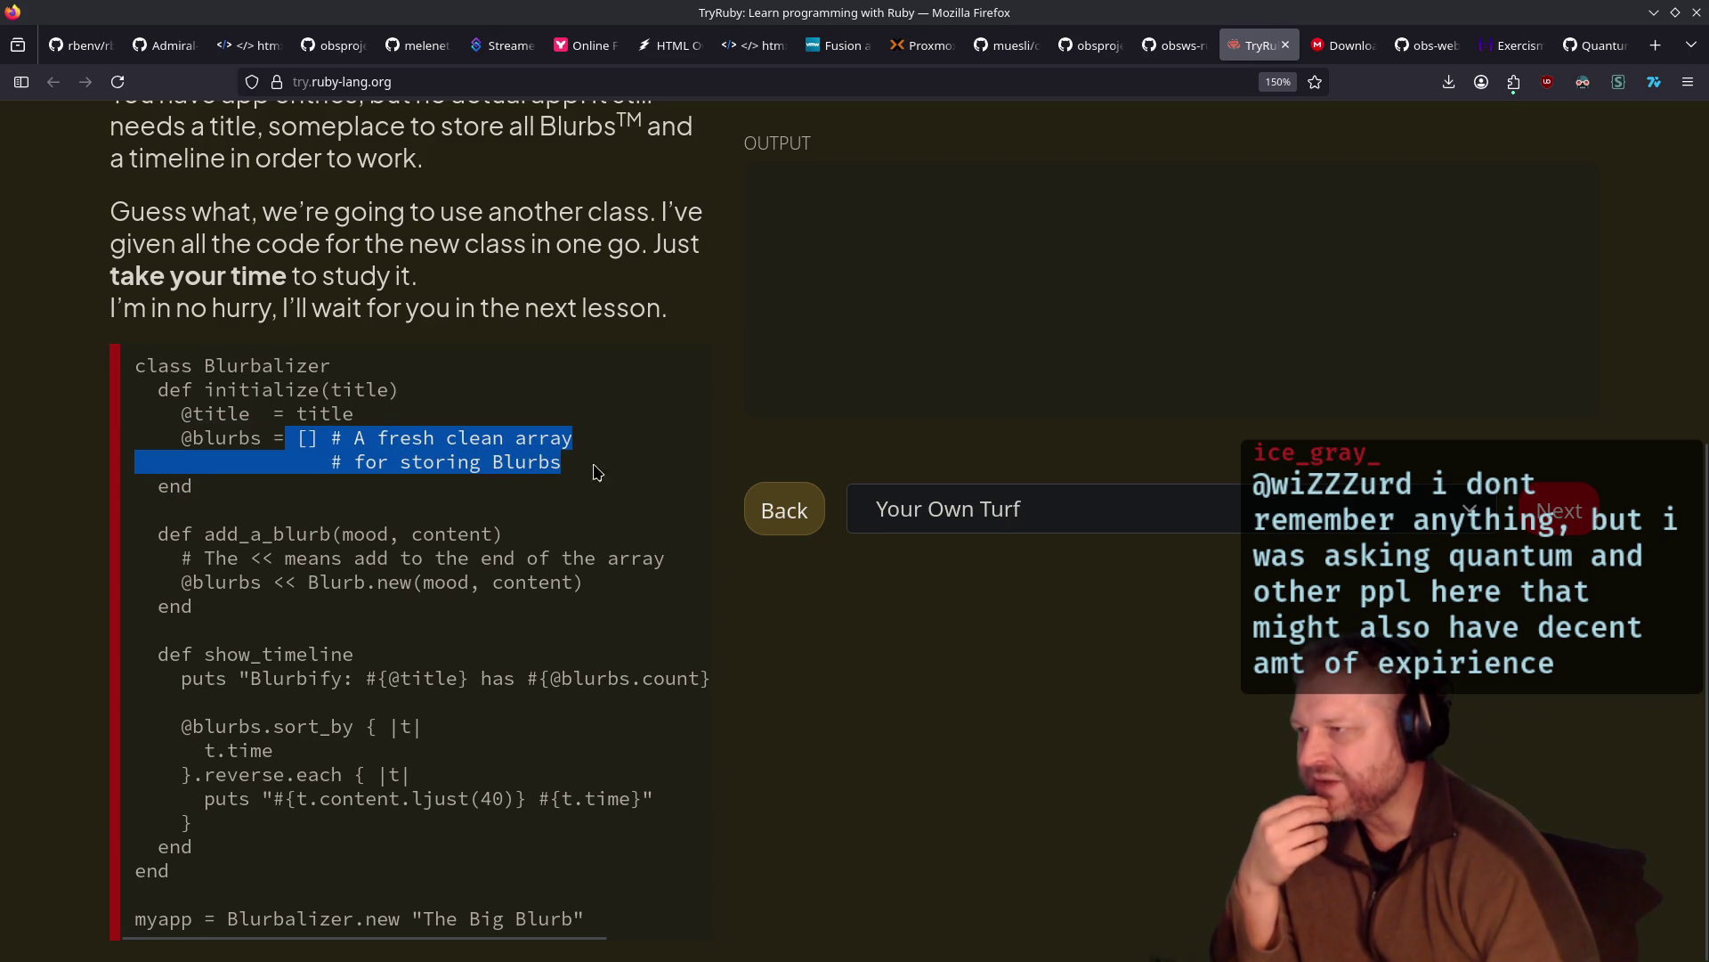
drag(148, 531, 504, 534)
mouse_move(239, 559)
mouse_down()
mouse_move(494, 559)
mouse_move(570, 582)
mouse_move(592, 561)
mouse_move(667, 558)
mouse_up()
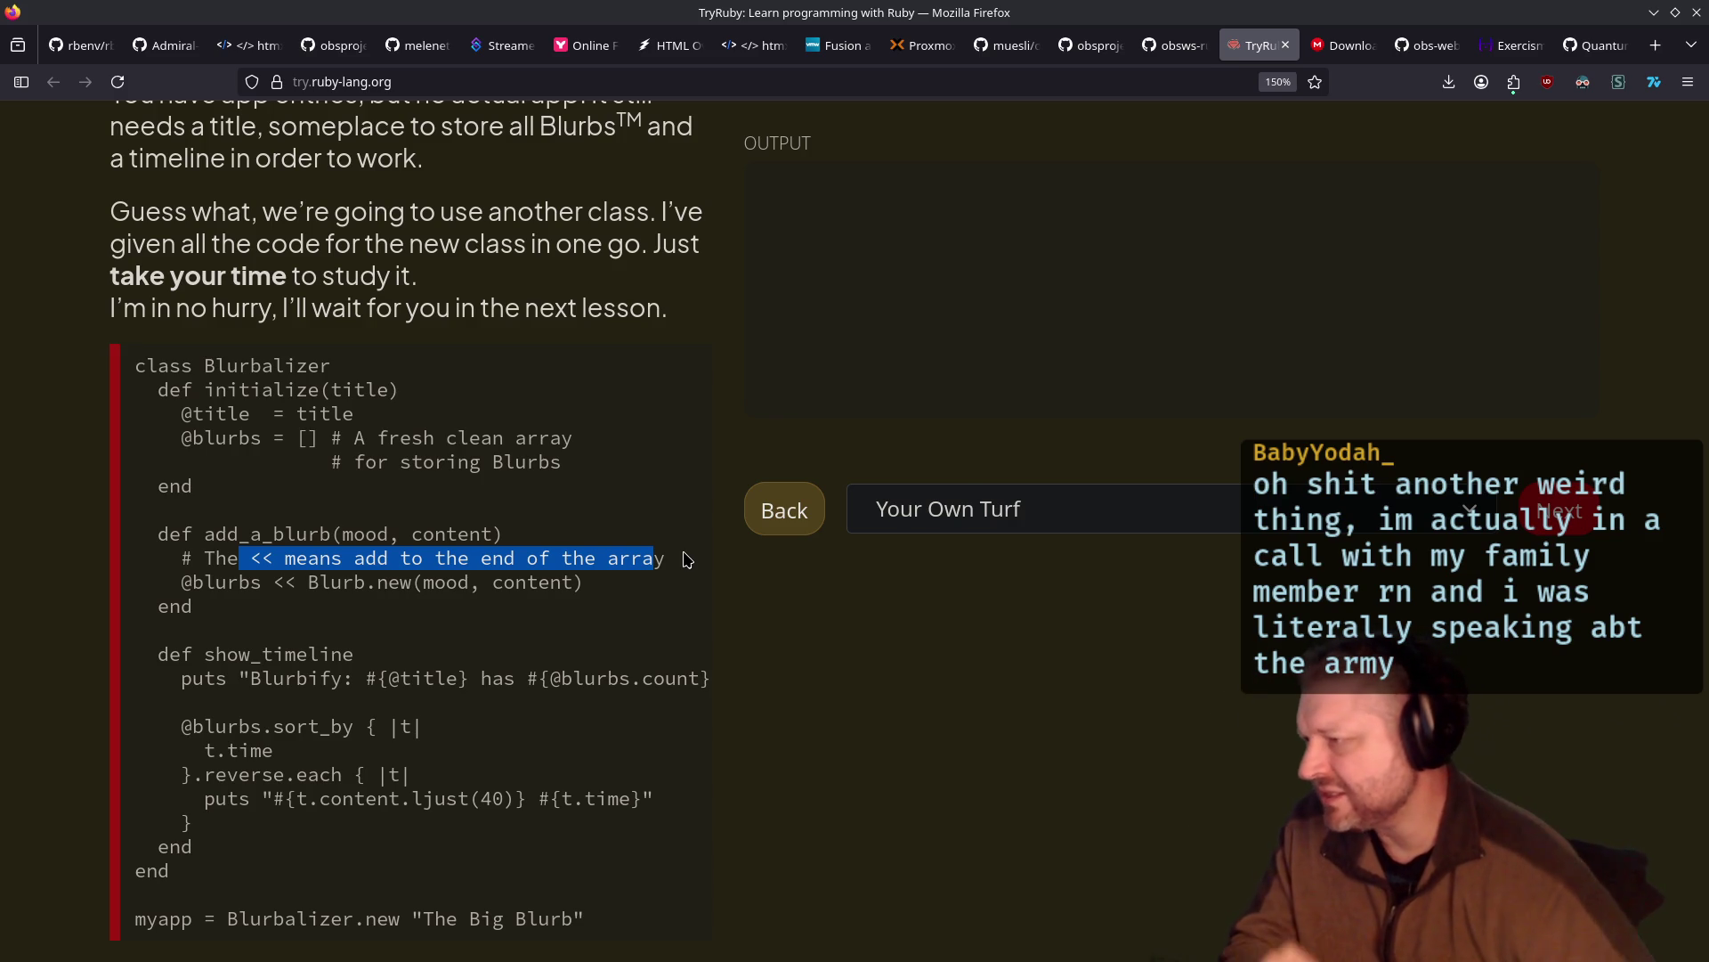
Review the show_timeline heading line with its title and blurbs.count
double_click(222, 663)
drag(237, 669, 458, 683)
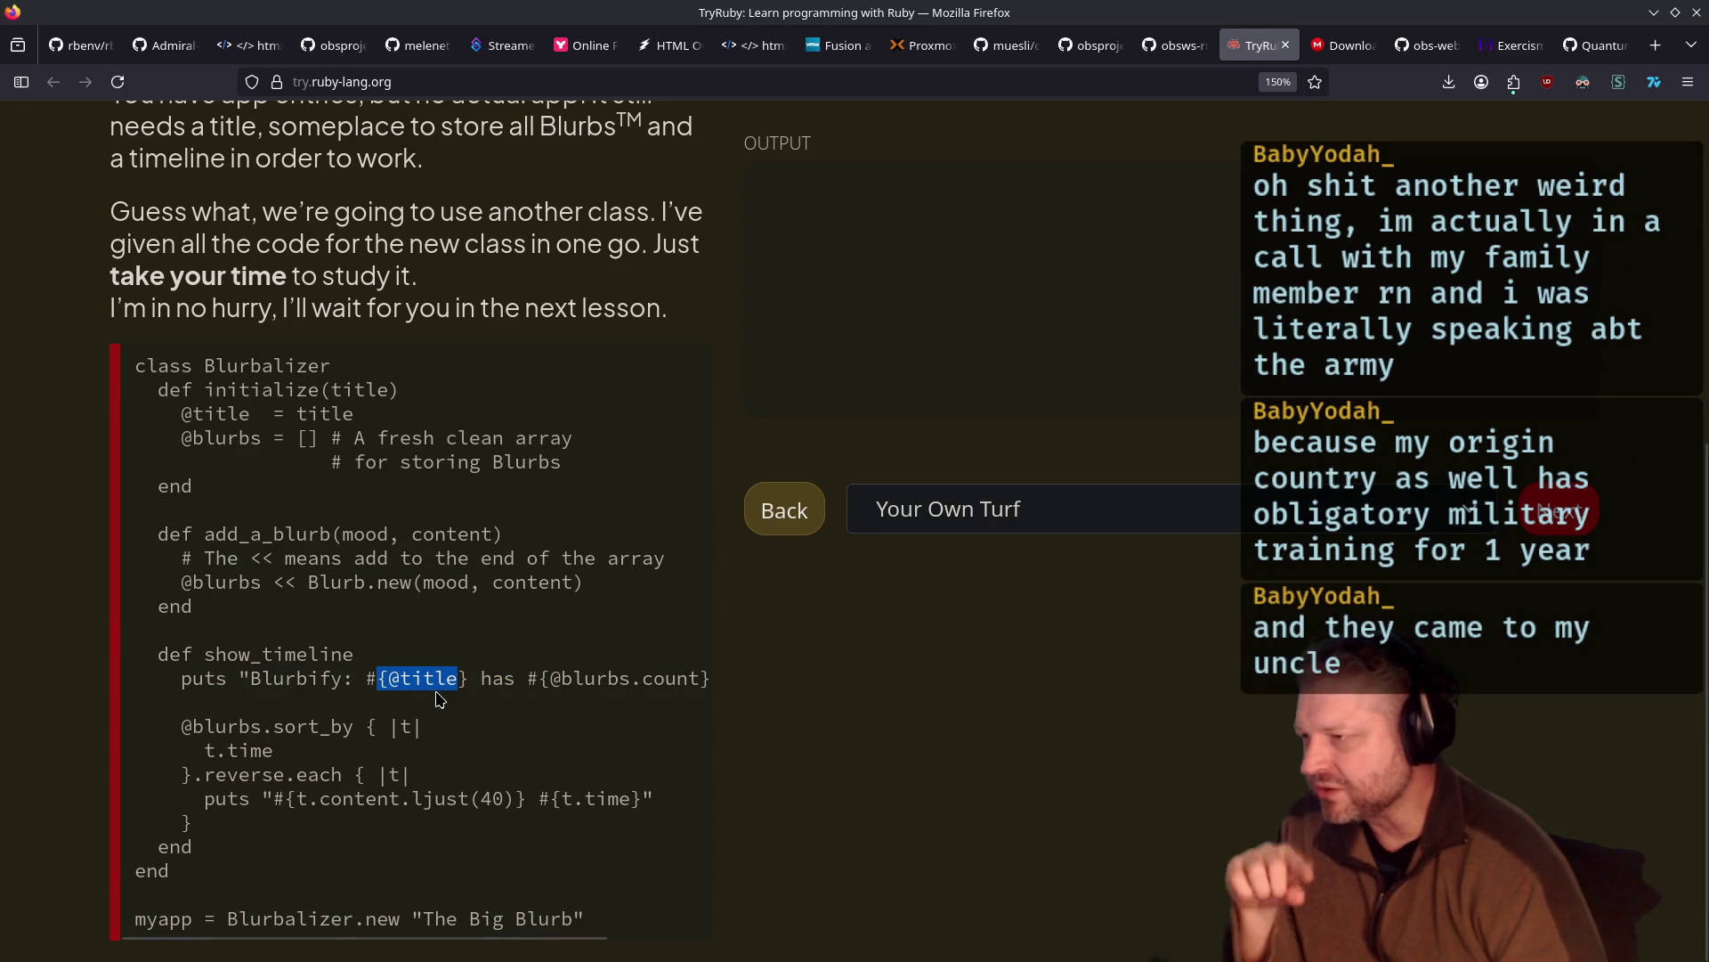
drag(481, 678, 703, 678)
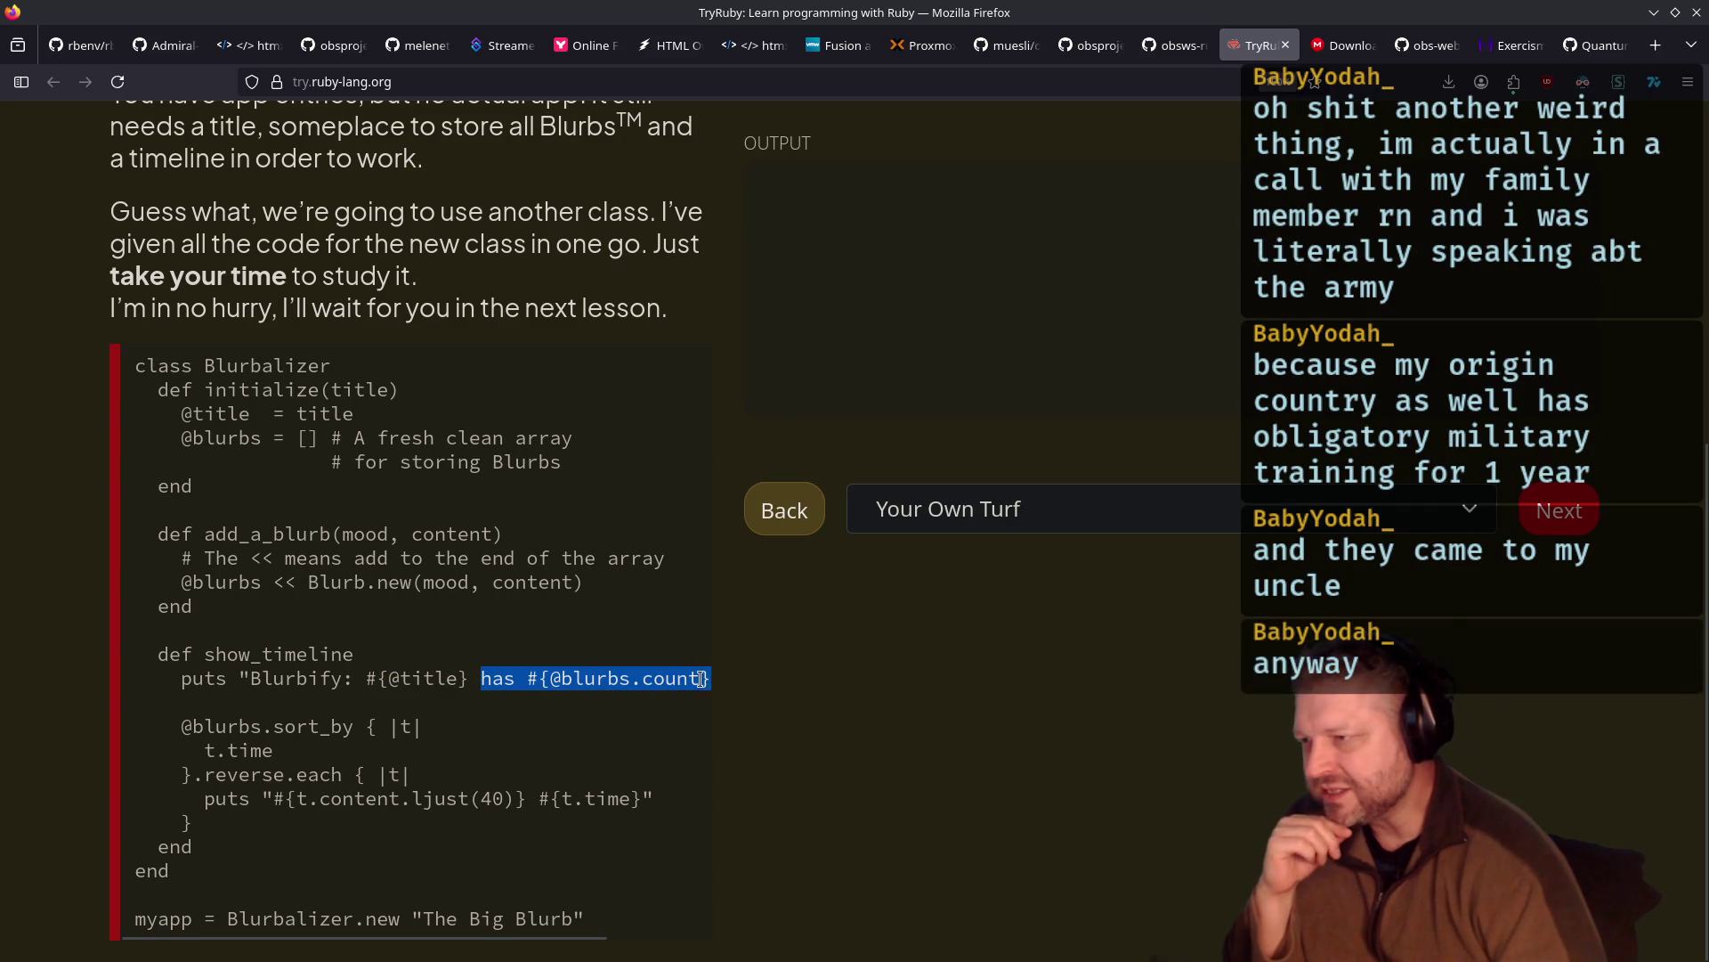
double_click(579, 679)
drag(578, 679, 704, 679)
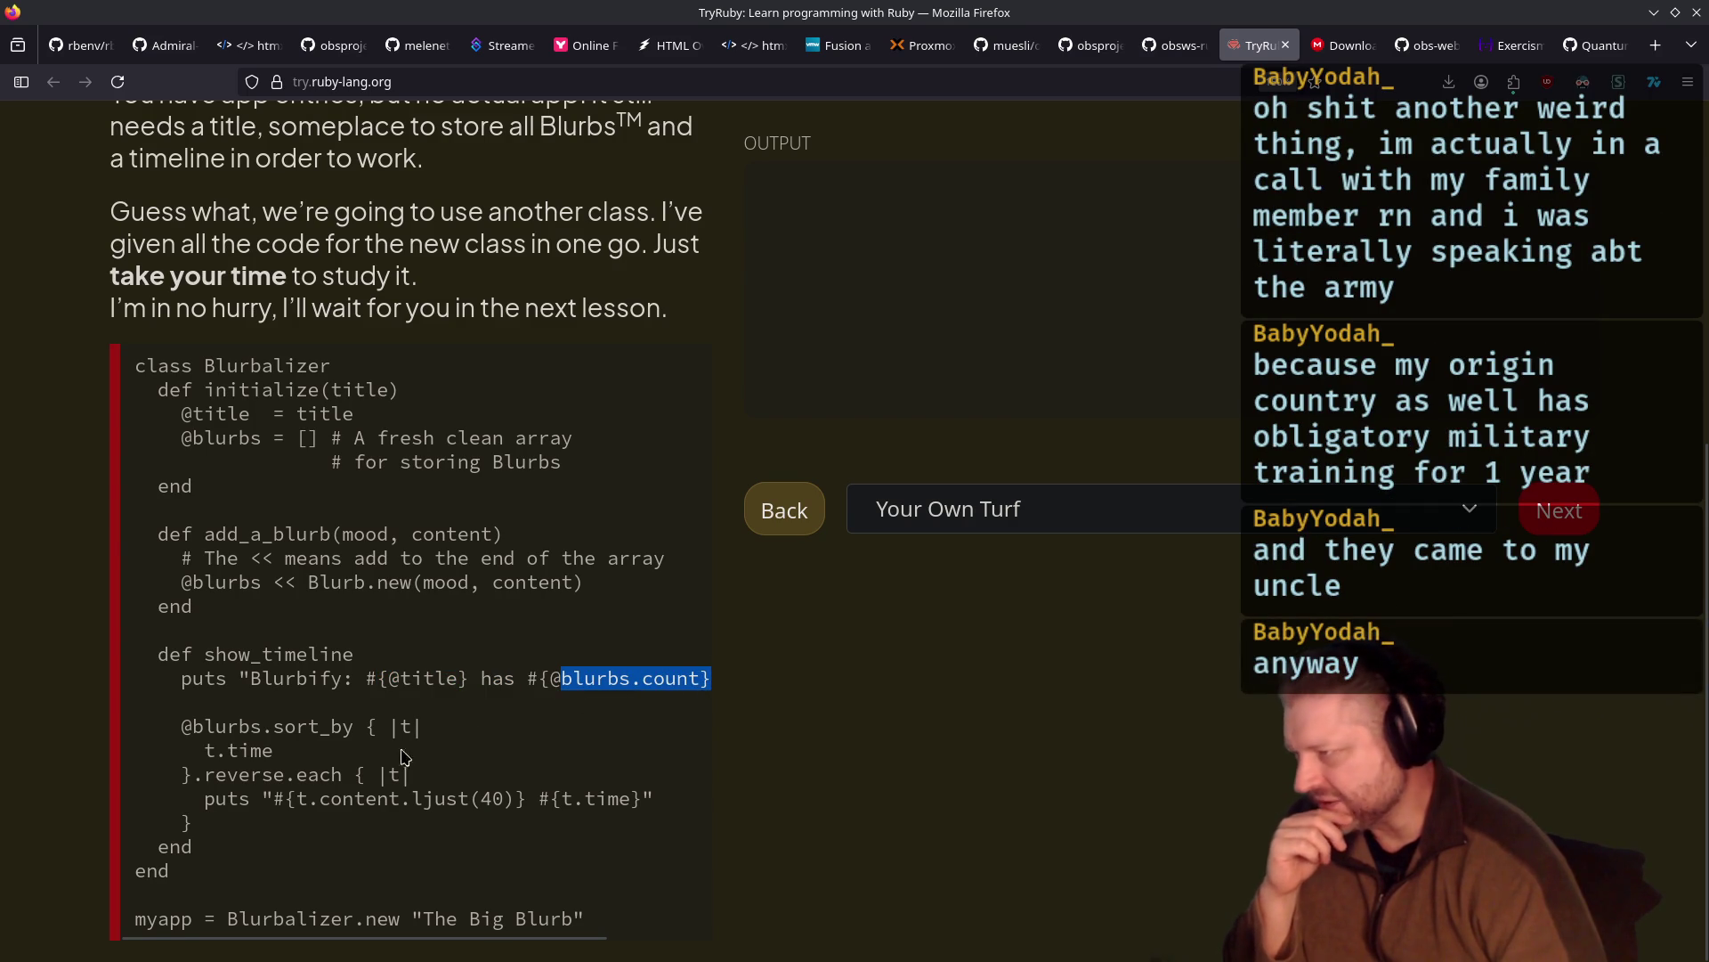
Review the sort_by block, reverse.each loop and padded content output line
drag(183, 726, 469, 752)
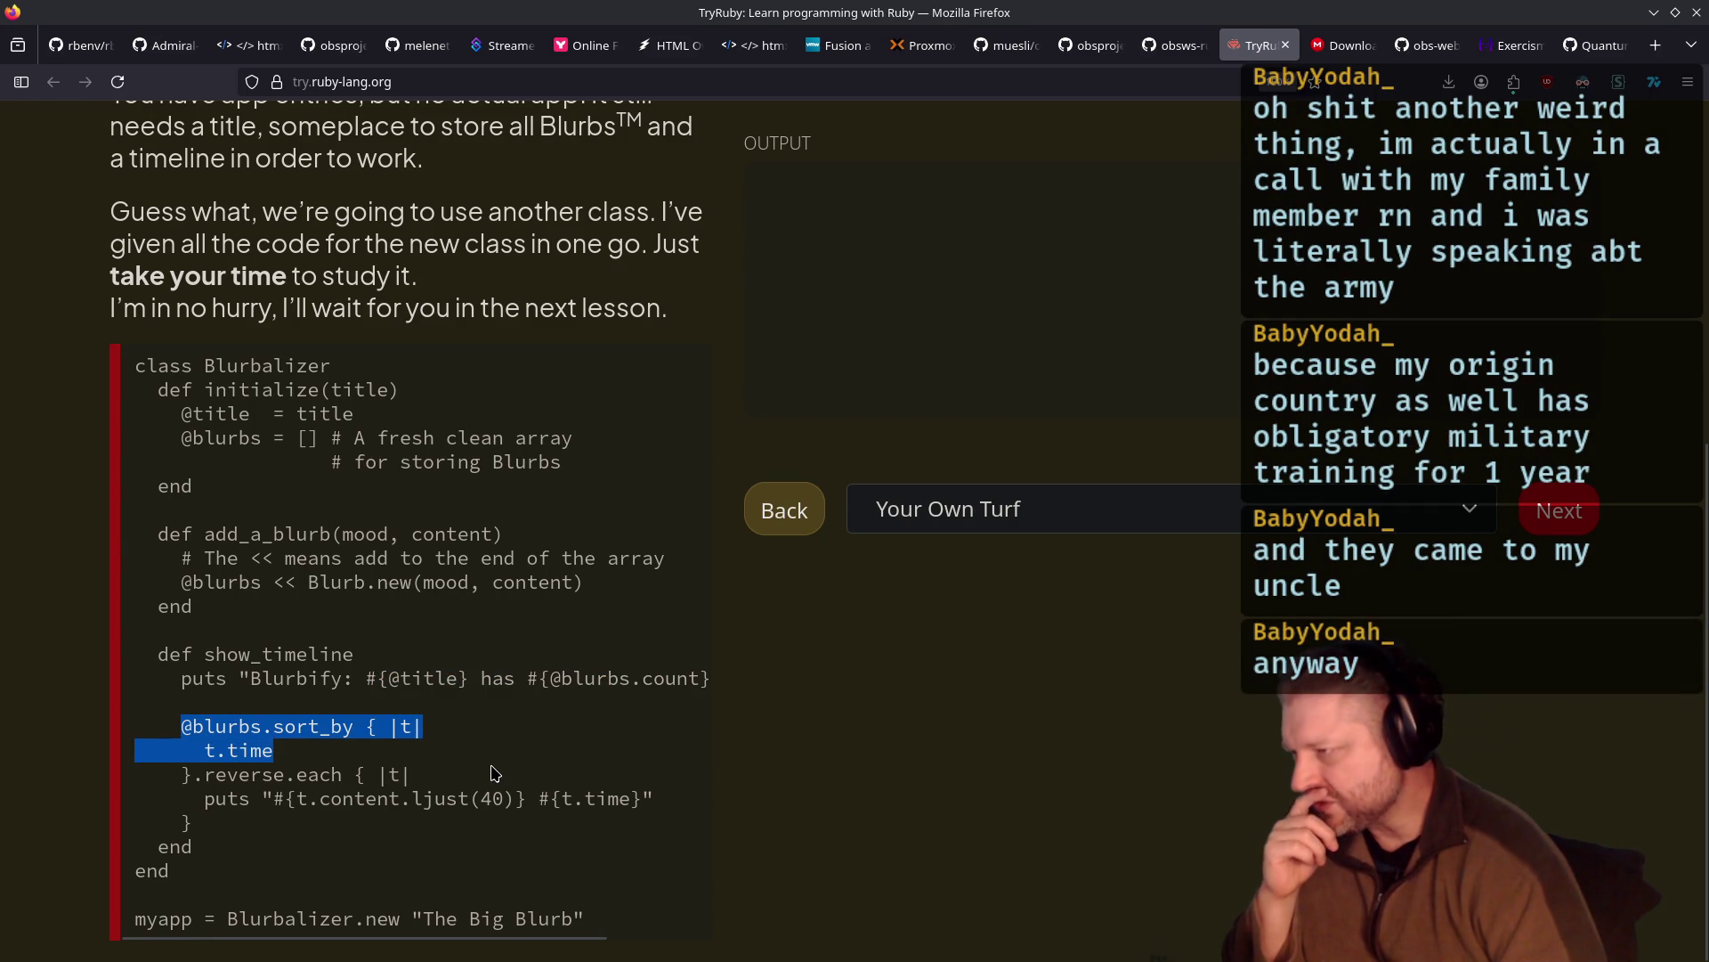
drag(169, 751, 274, 751)
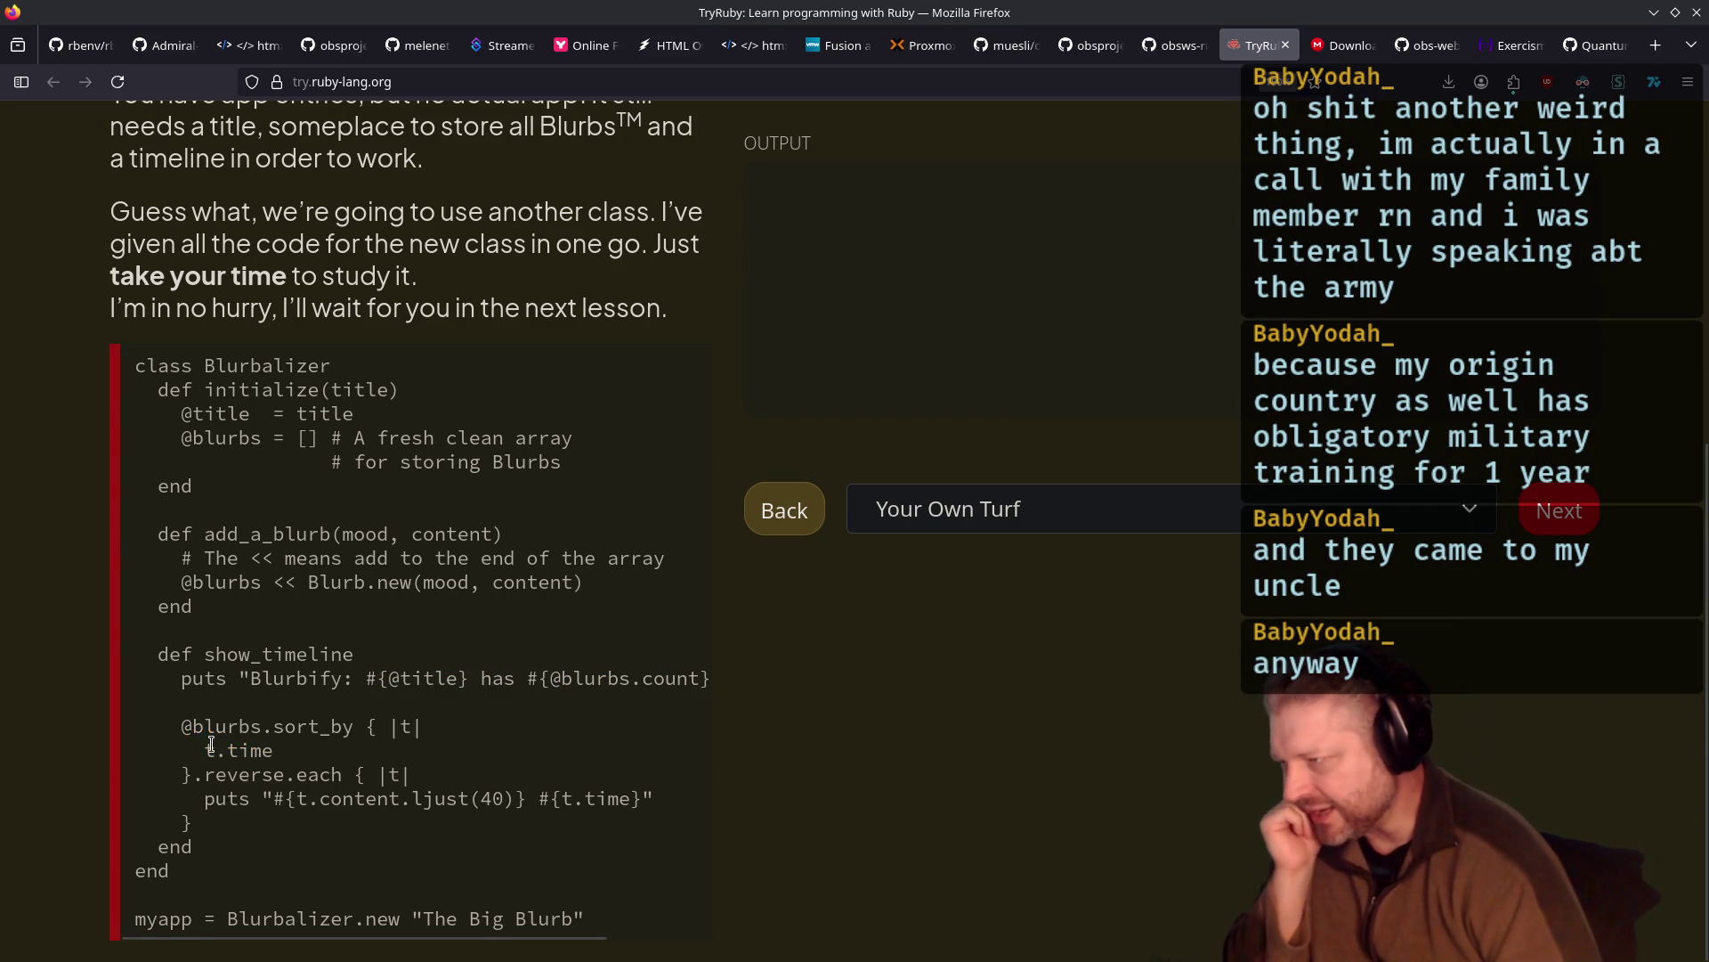
double_click(405, 727)
click(234, 752)
drag(273, 751, 174, 741)
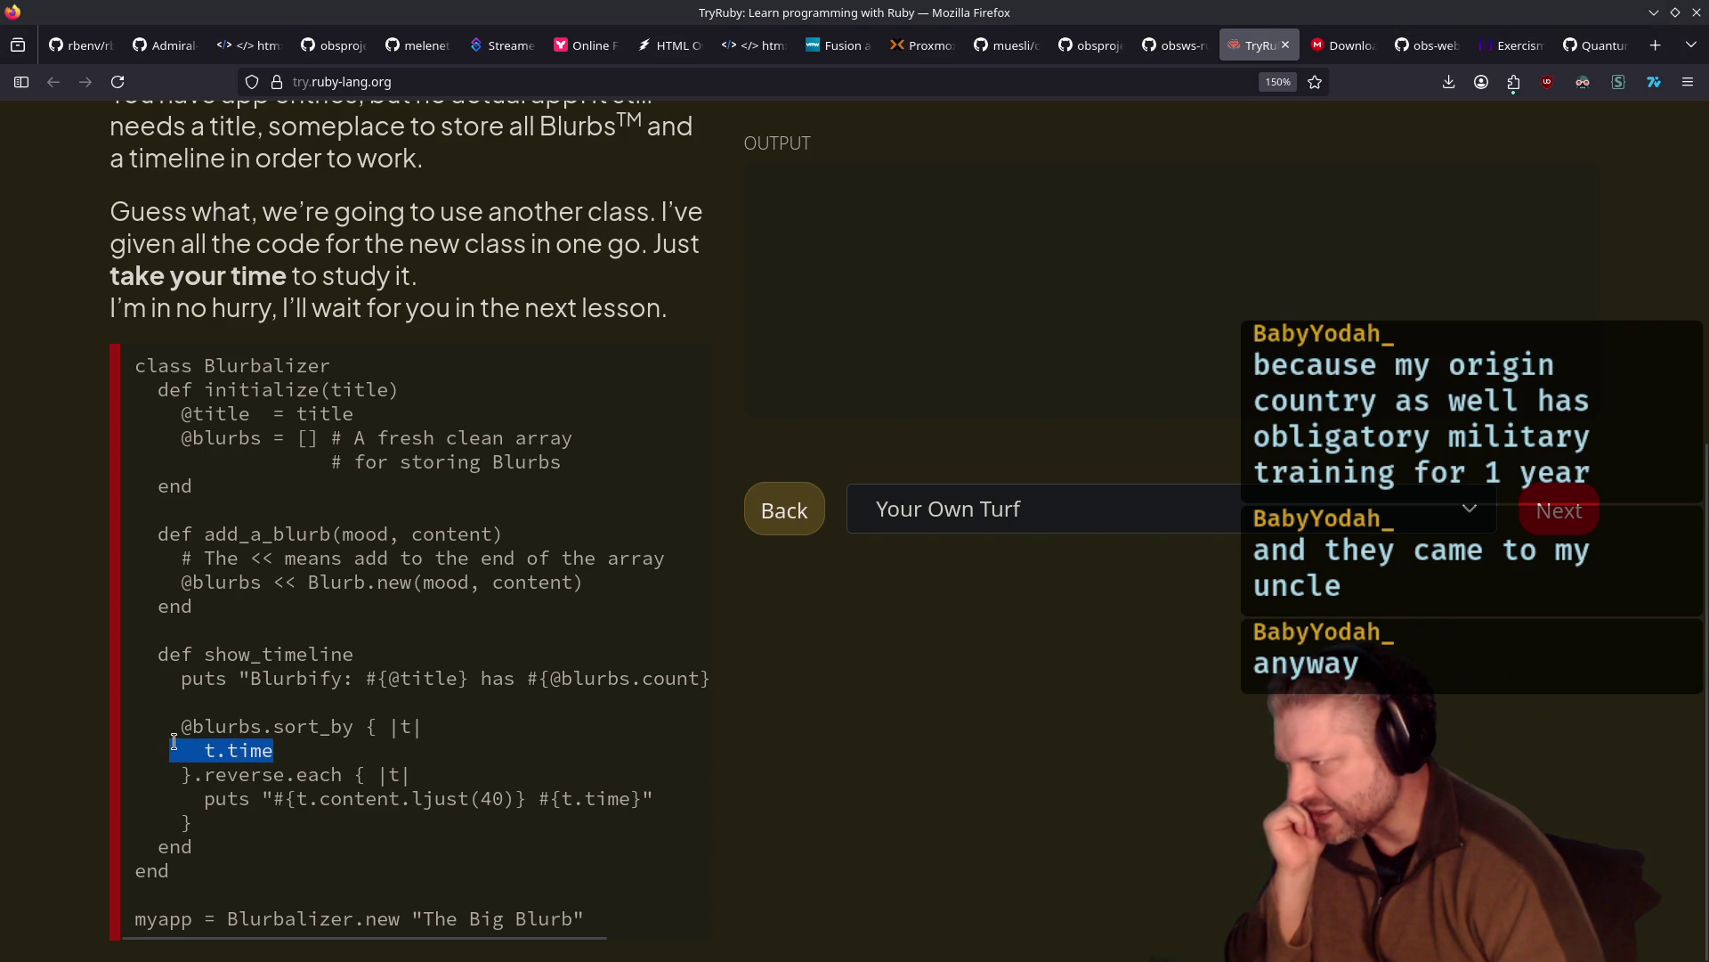
click(272, 726)
double_click(230, 725)
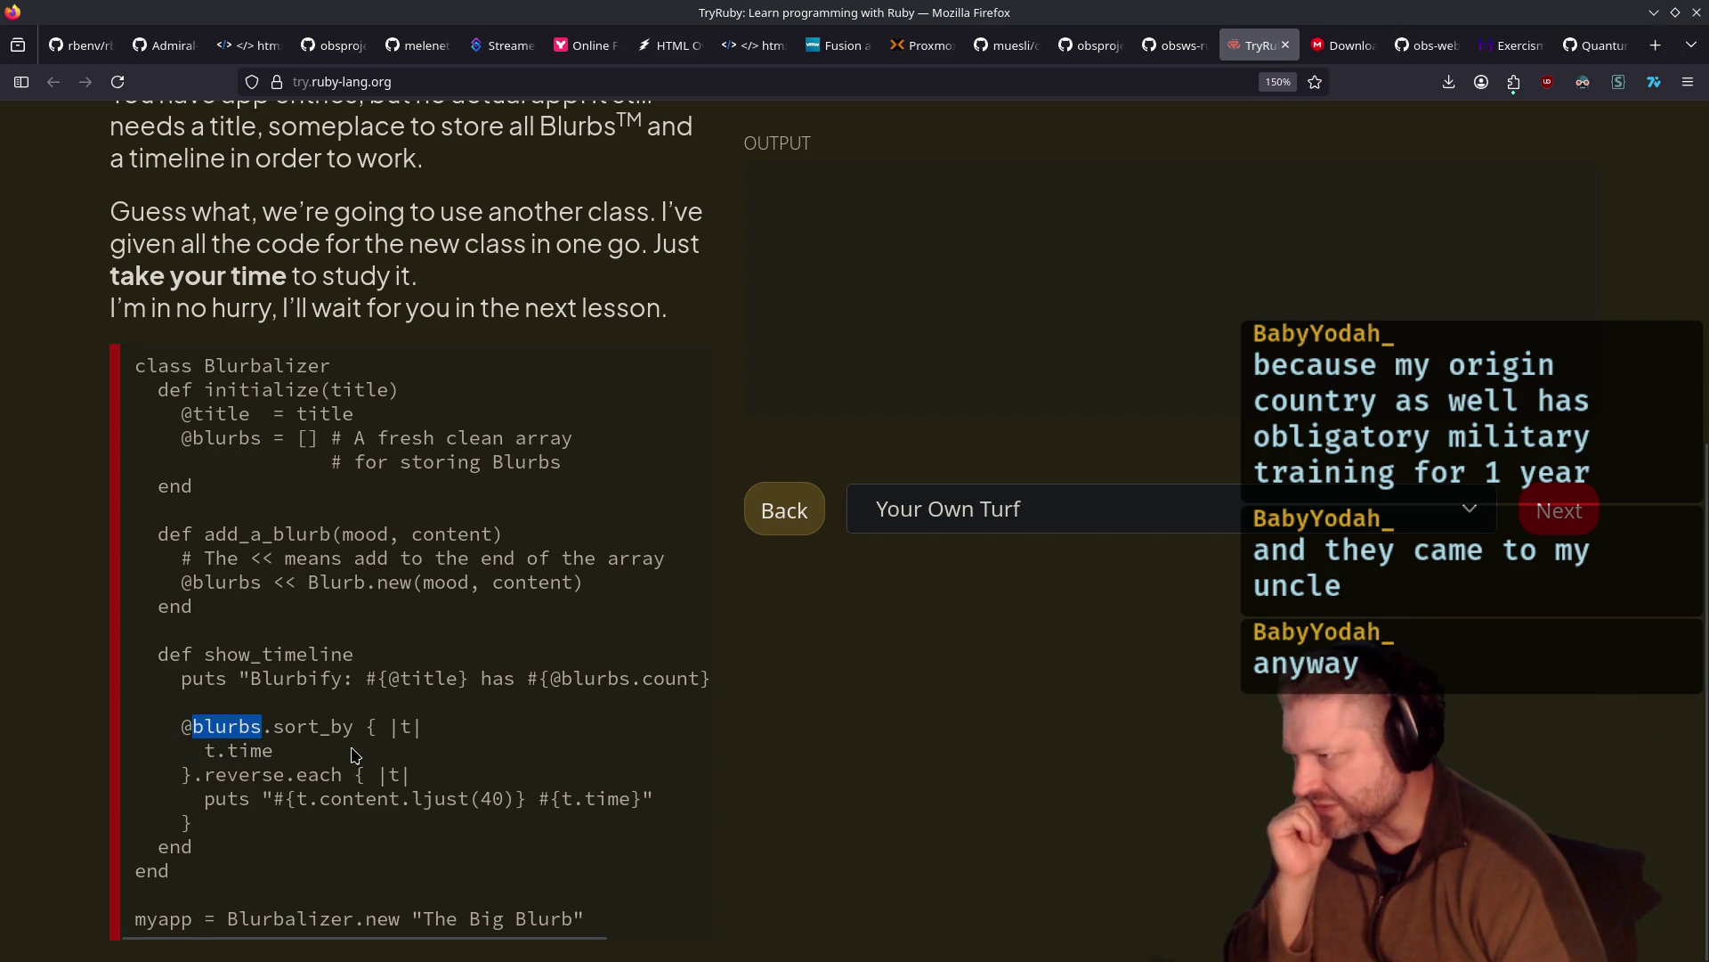
drag(206, 774, 369, 775)
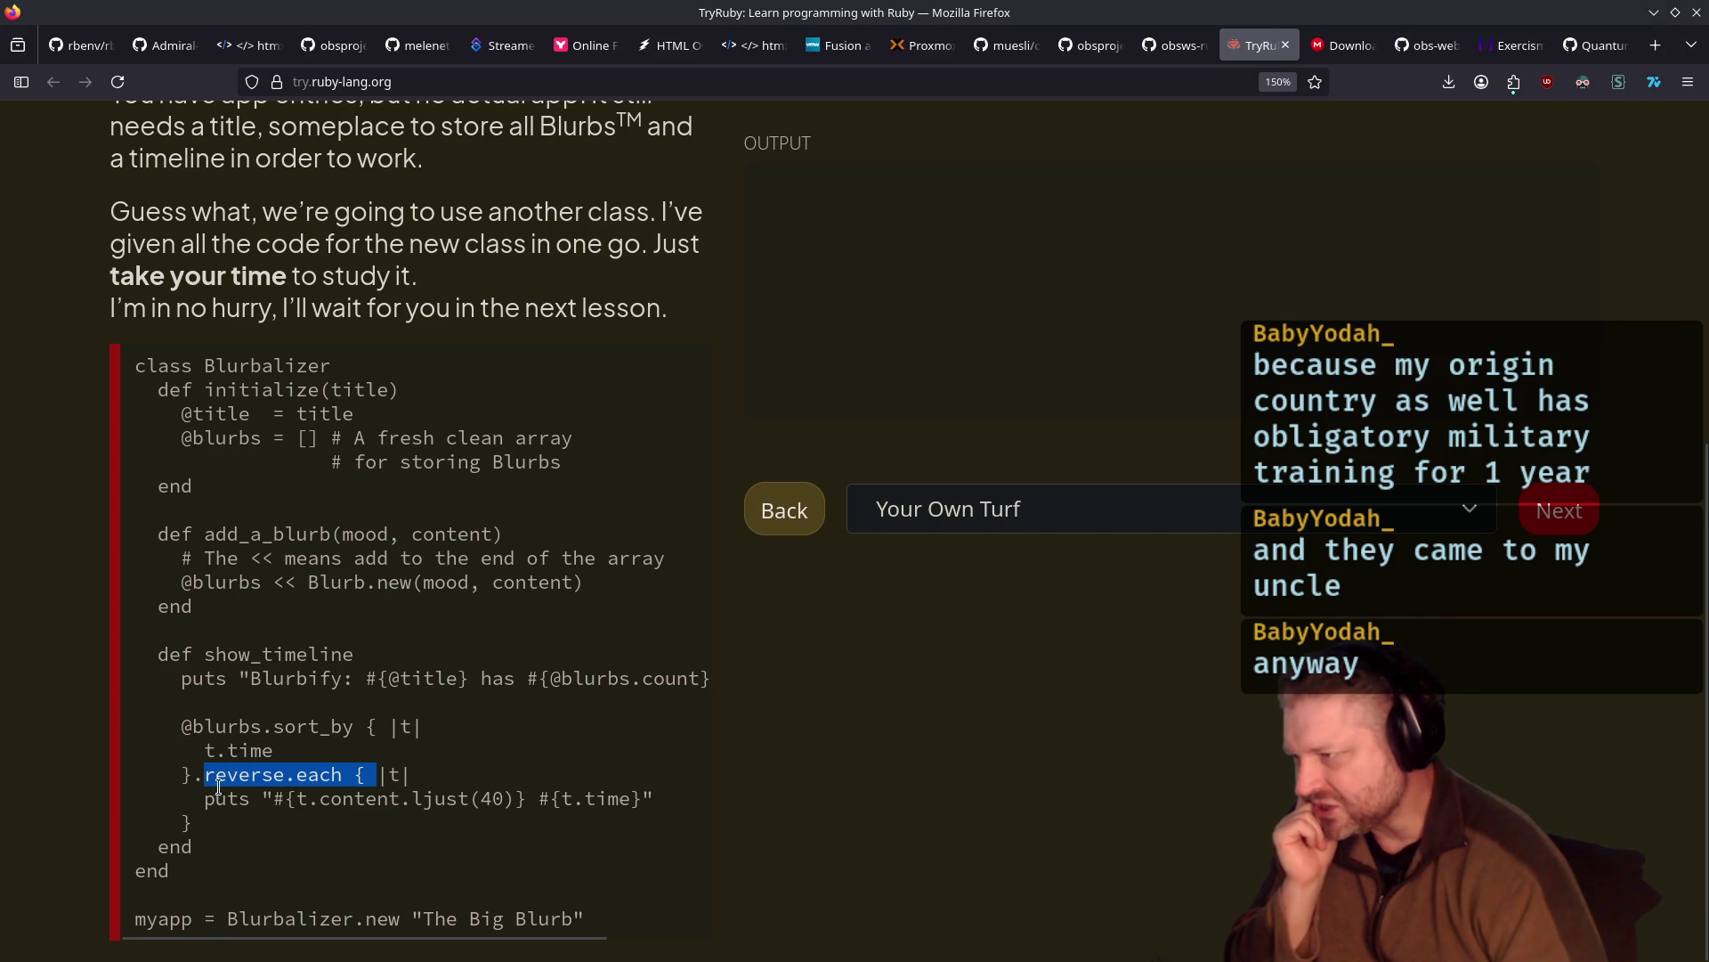
drag(206, 798, 513, 795)
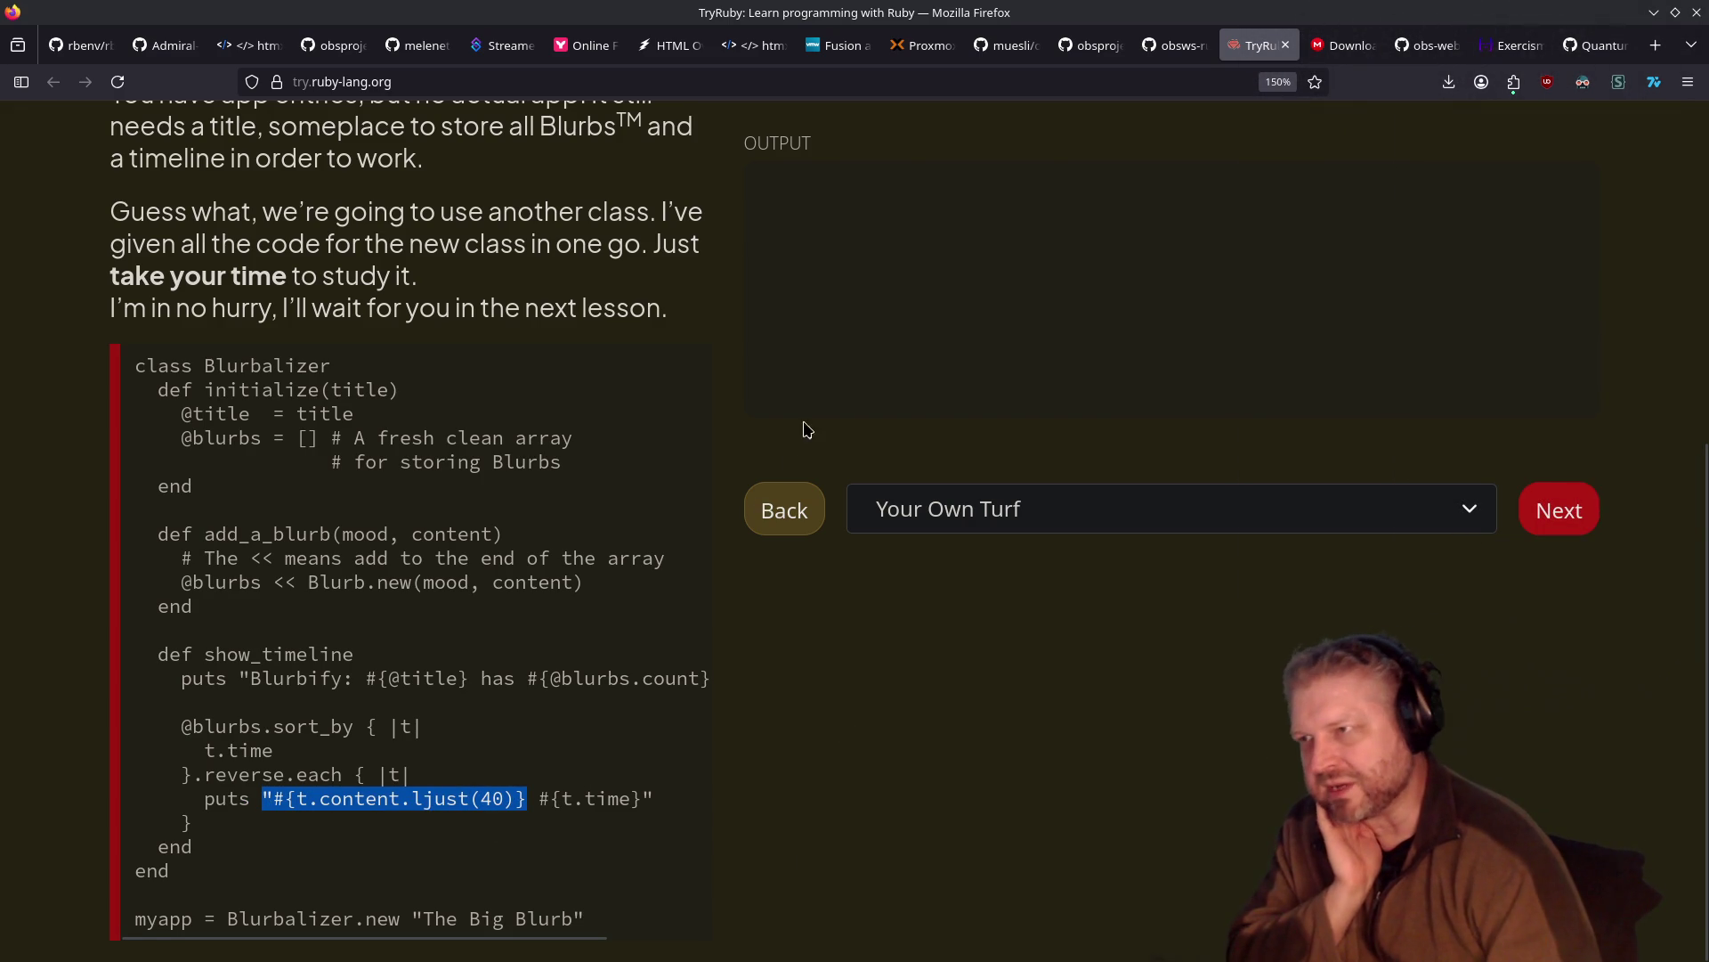
Copy the Blurbalizer example into the editor and run it, confirming My app created
scroll(861, 593, up, 5)
click(788, 574)
click(1425, 567)
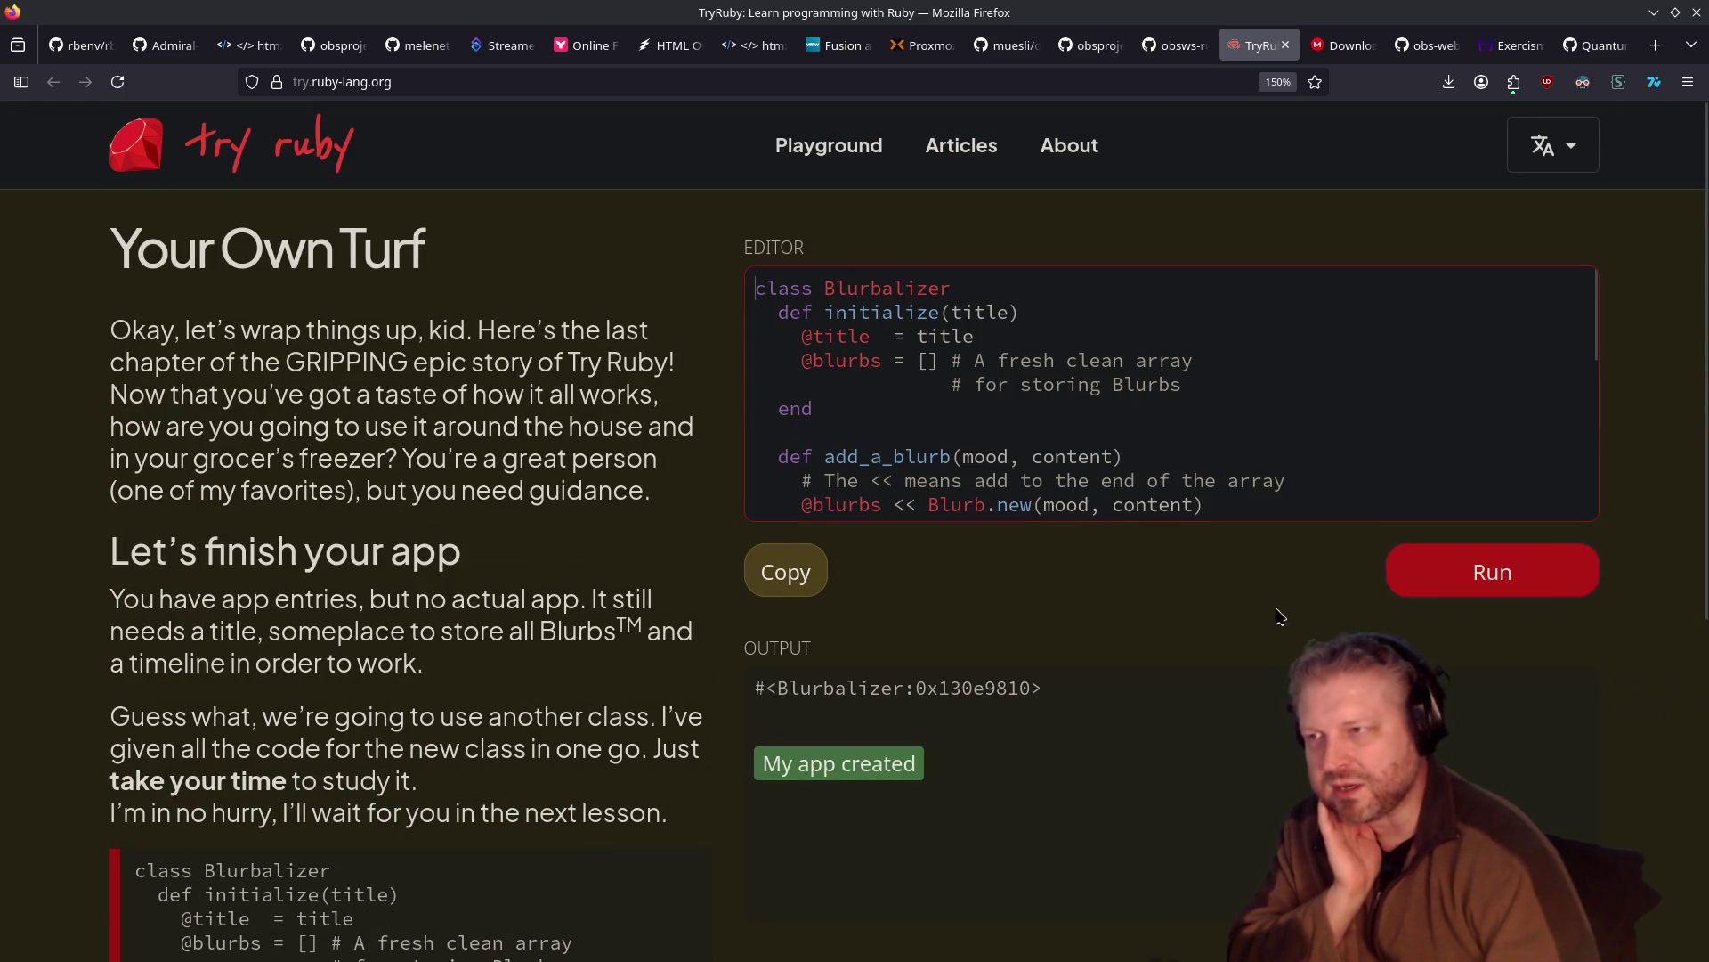
scroll(884, 677, down, 4)
scroll(1145, 431, up, 4)
scroll(1145, 431, down, 5)
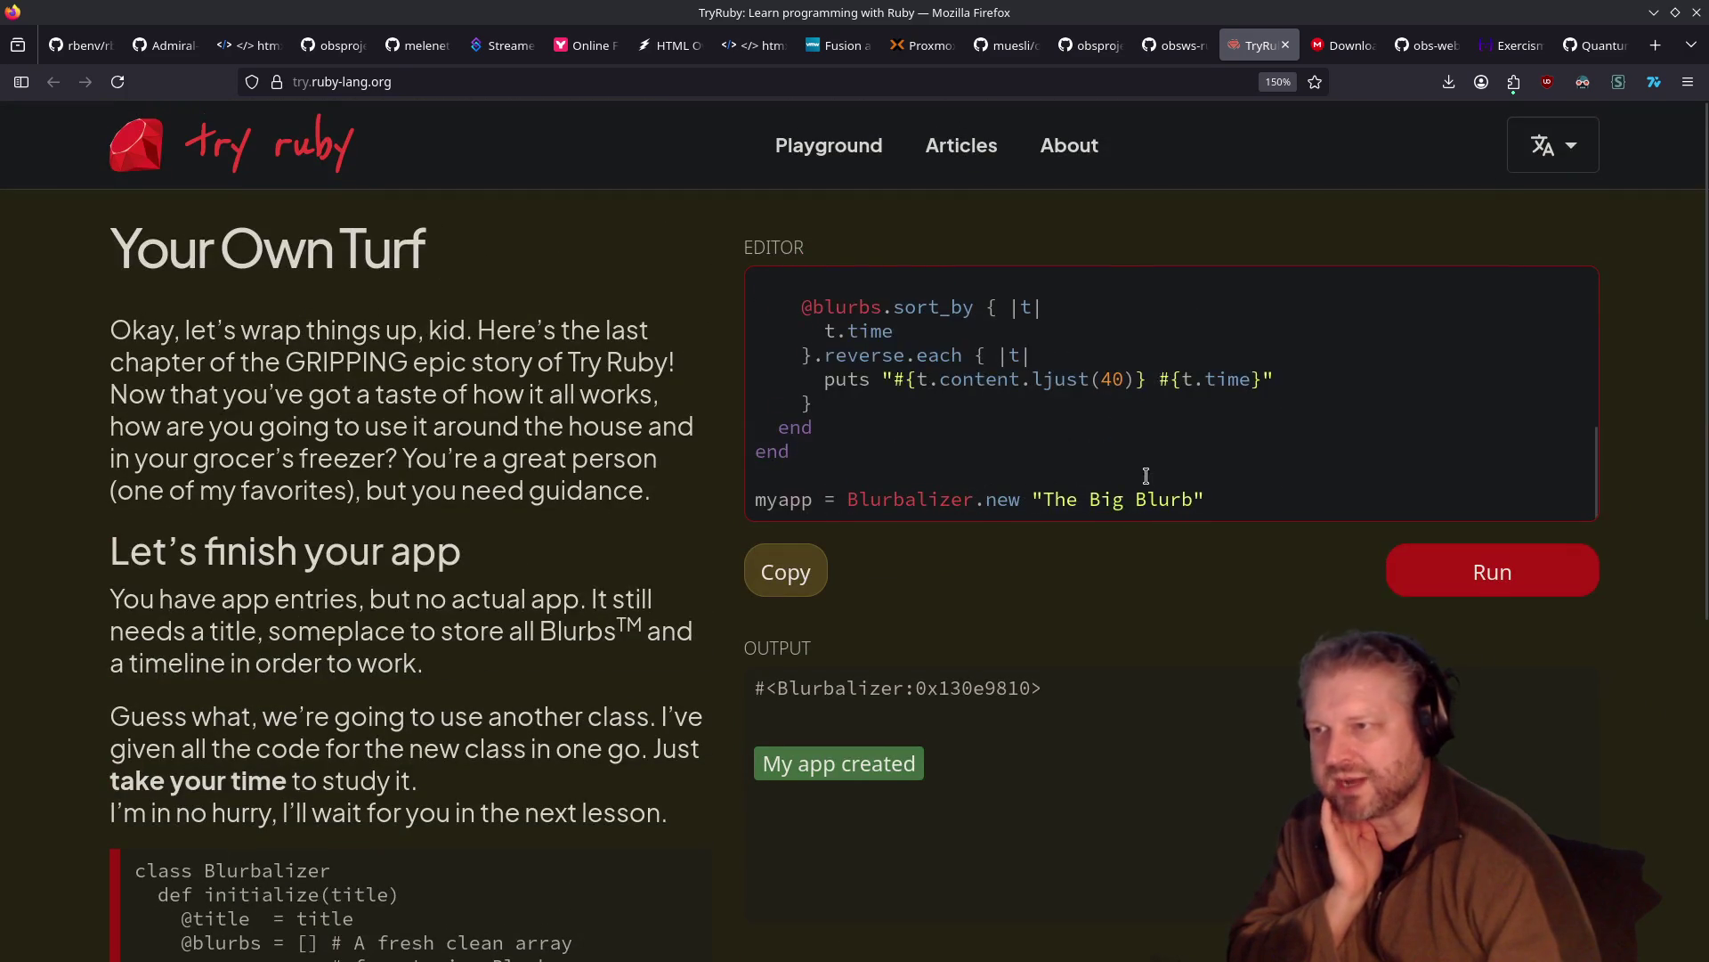
scroll(1140, 462, down, 3)
scroll(1137, 481, up, 3)
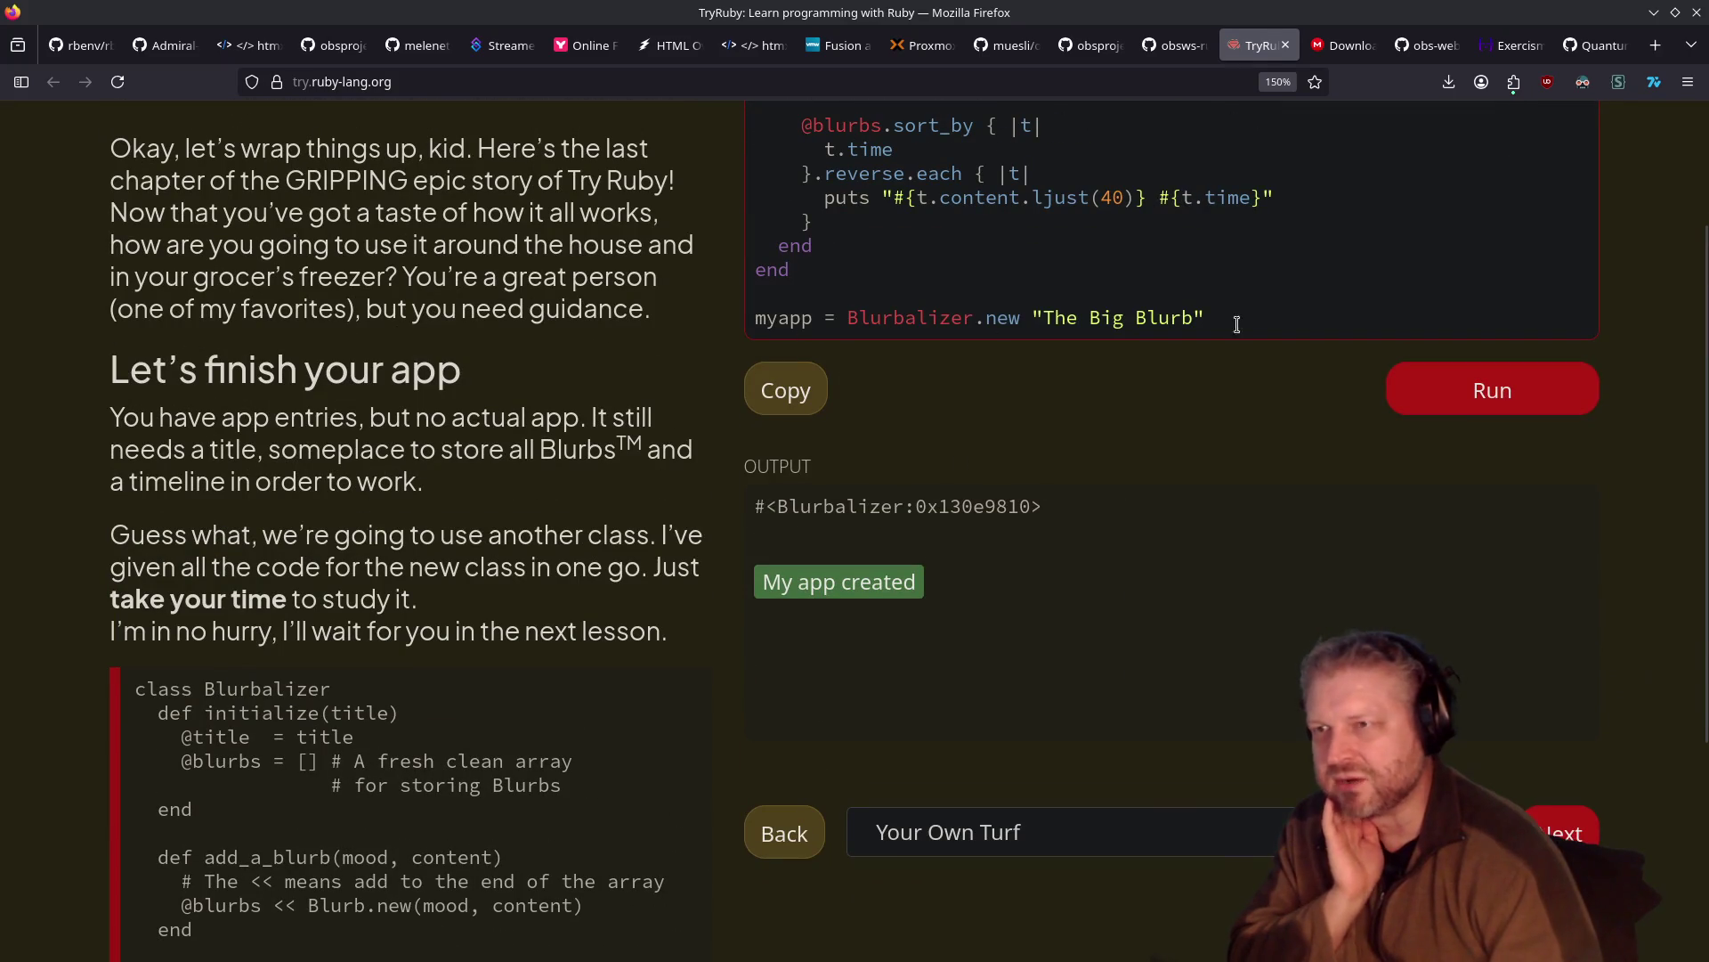
Add a new script line calling content on myapp
key(Return)
text(puts mya)
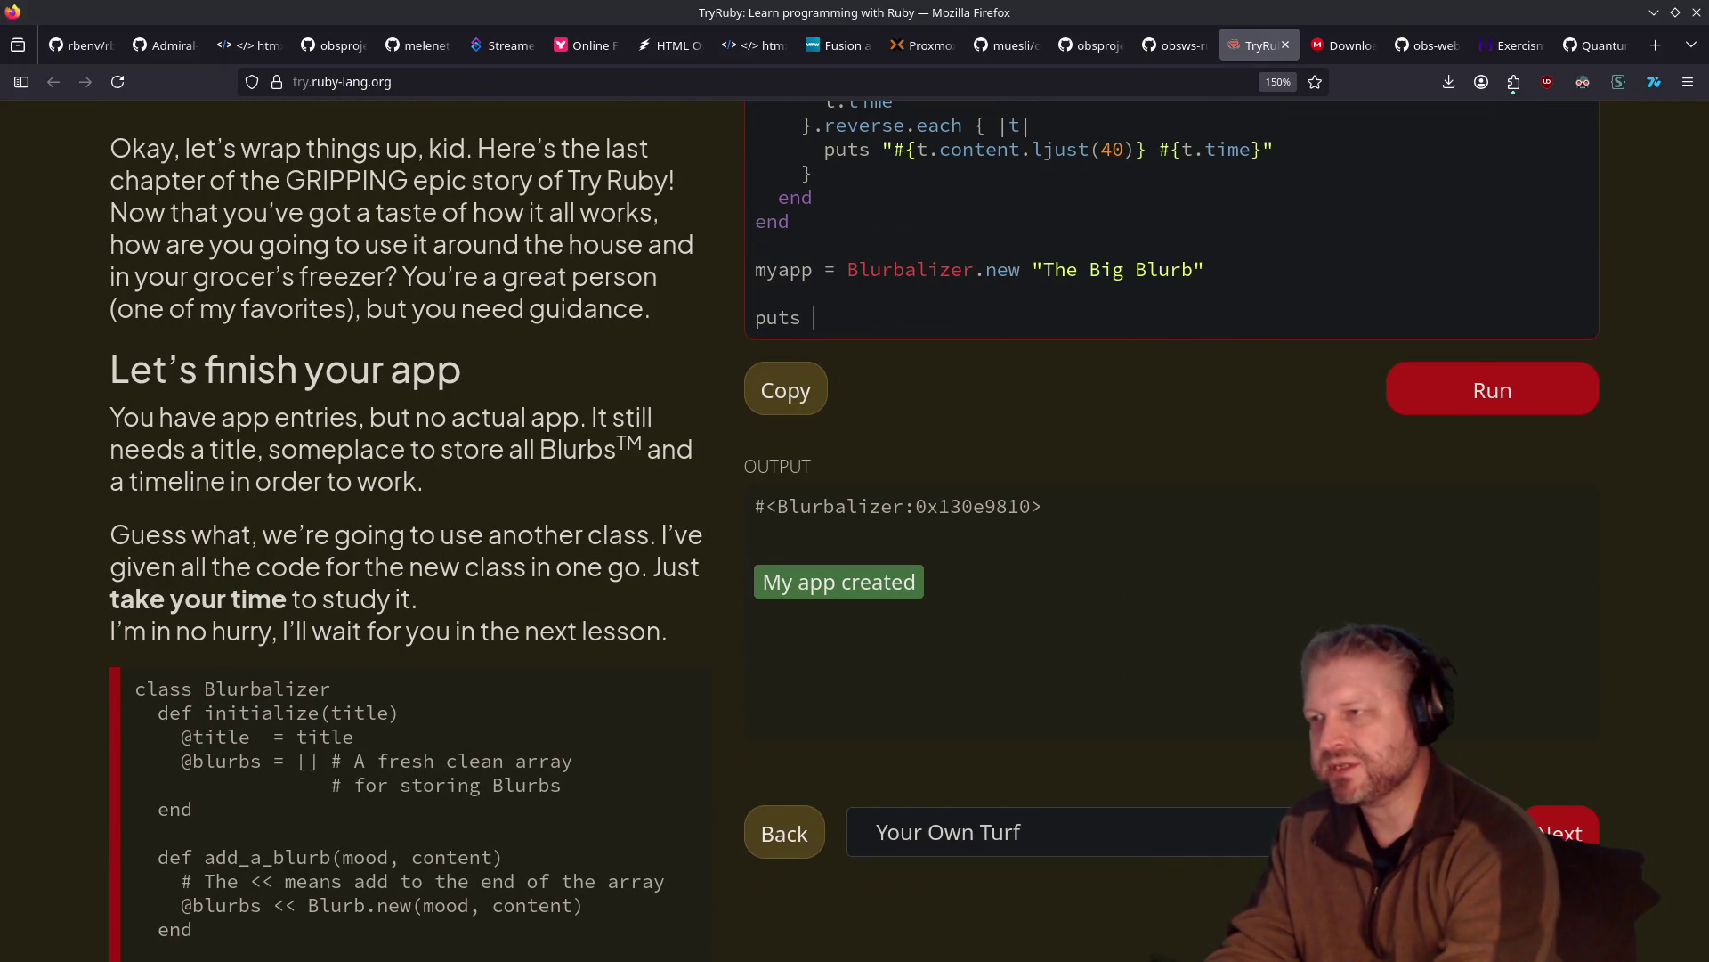
text(pp)
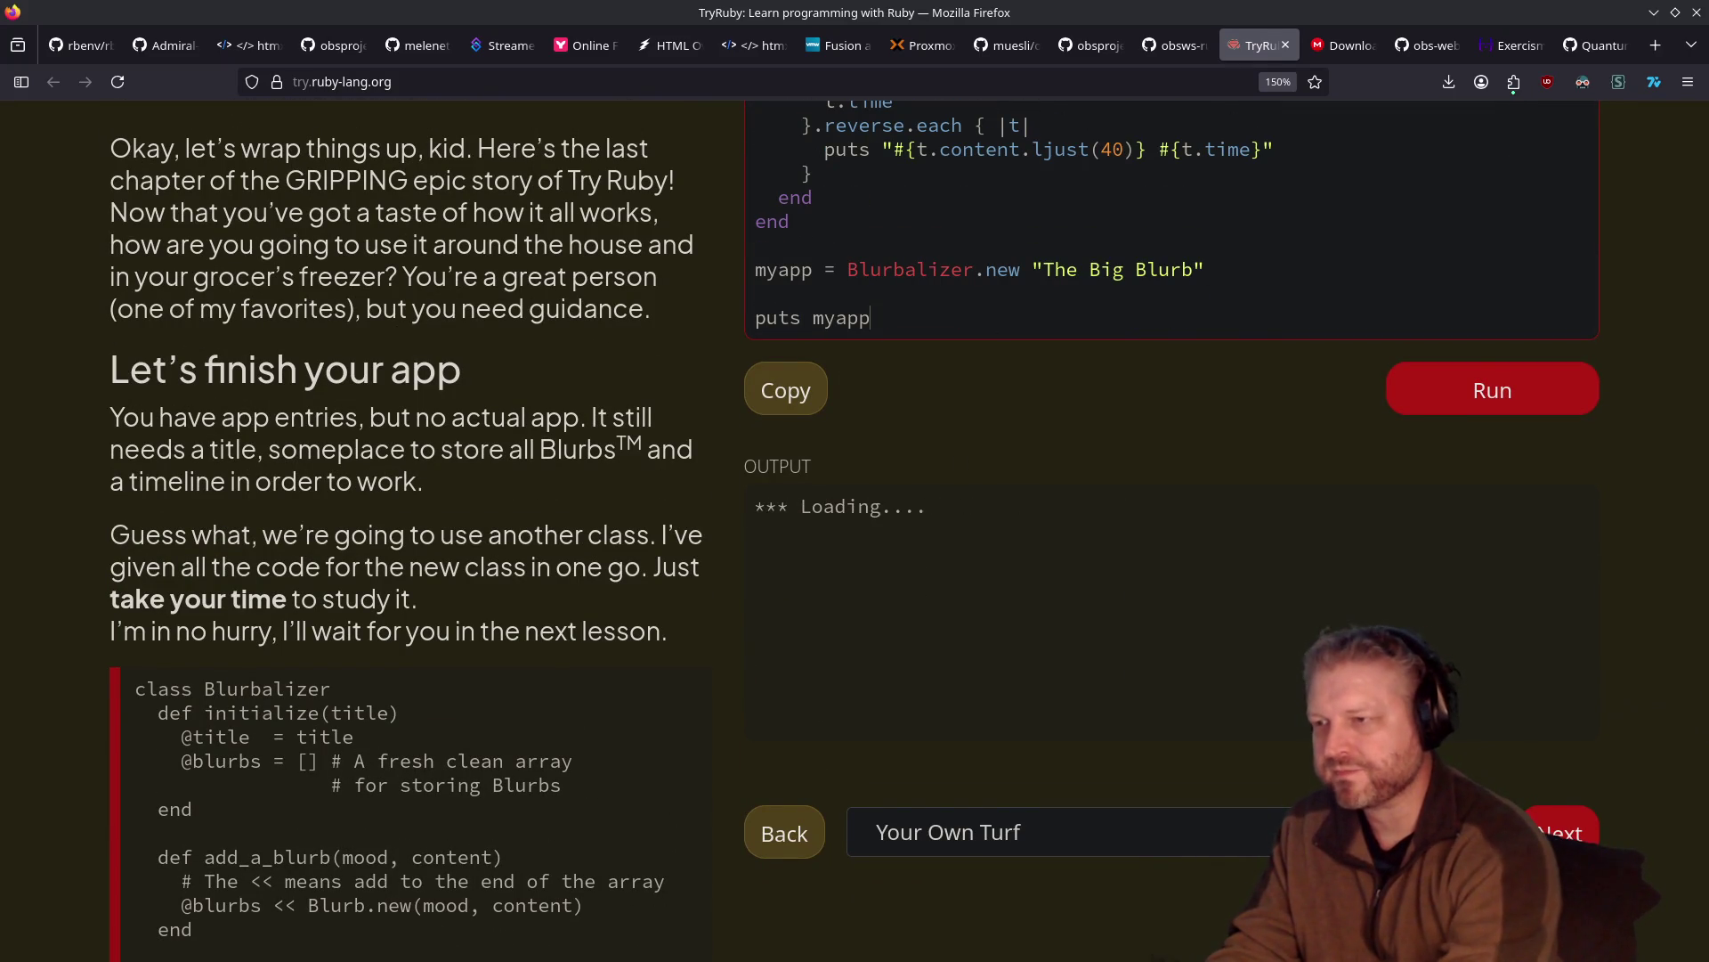
text(.content)
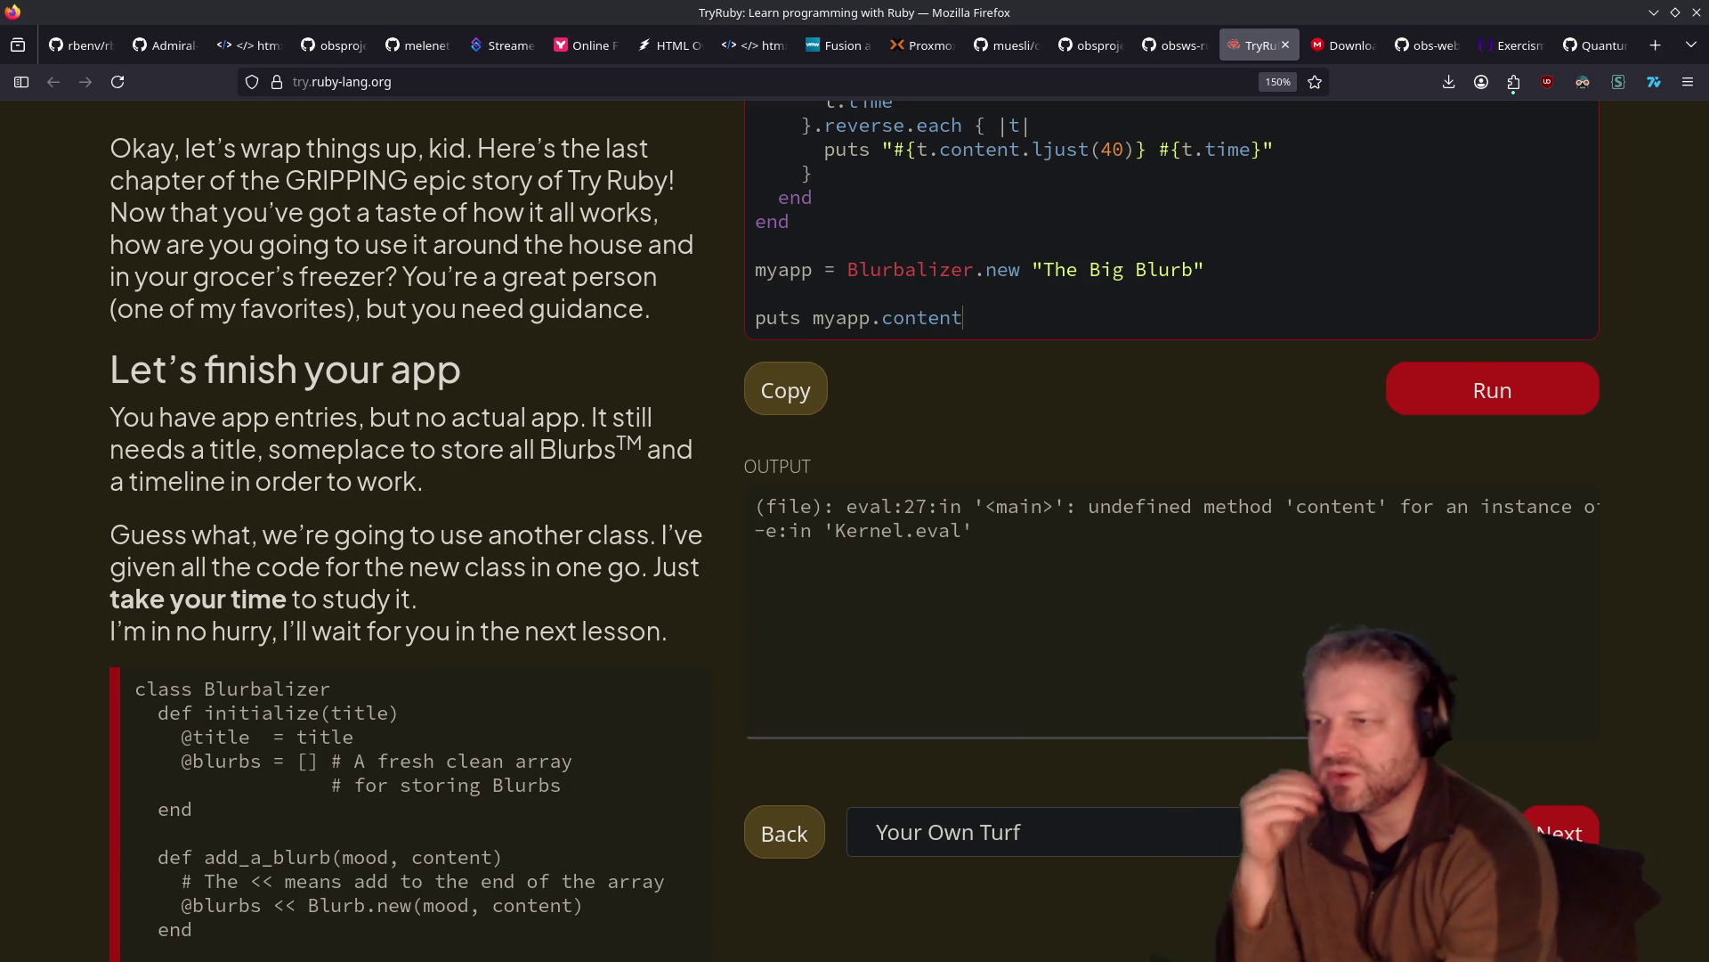
scroll(1232, 344, up, 2)
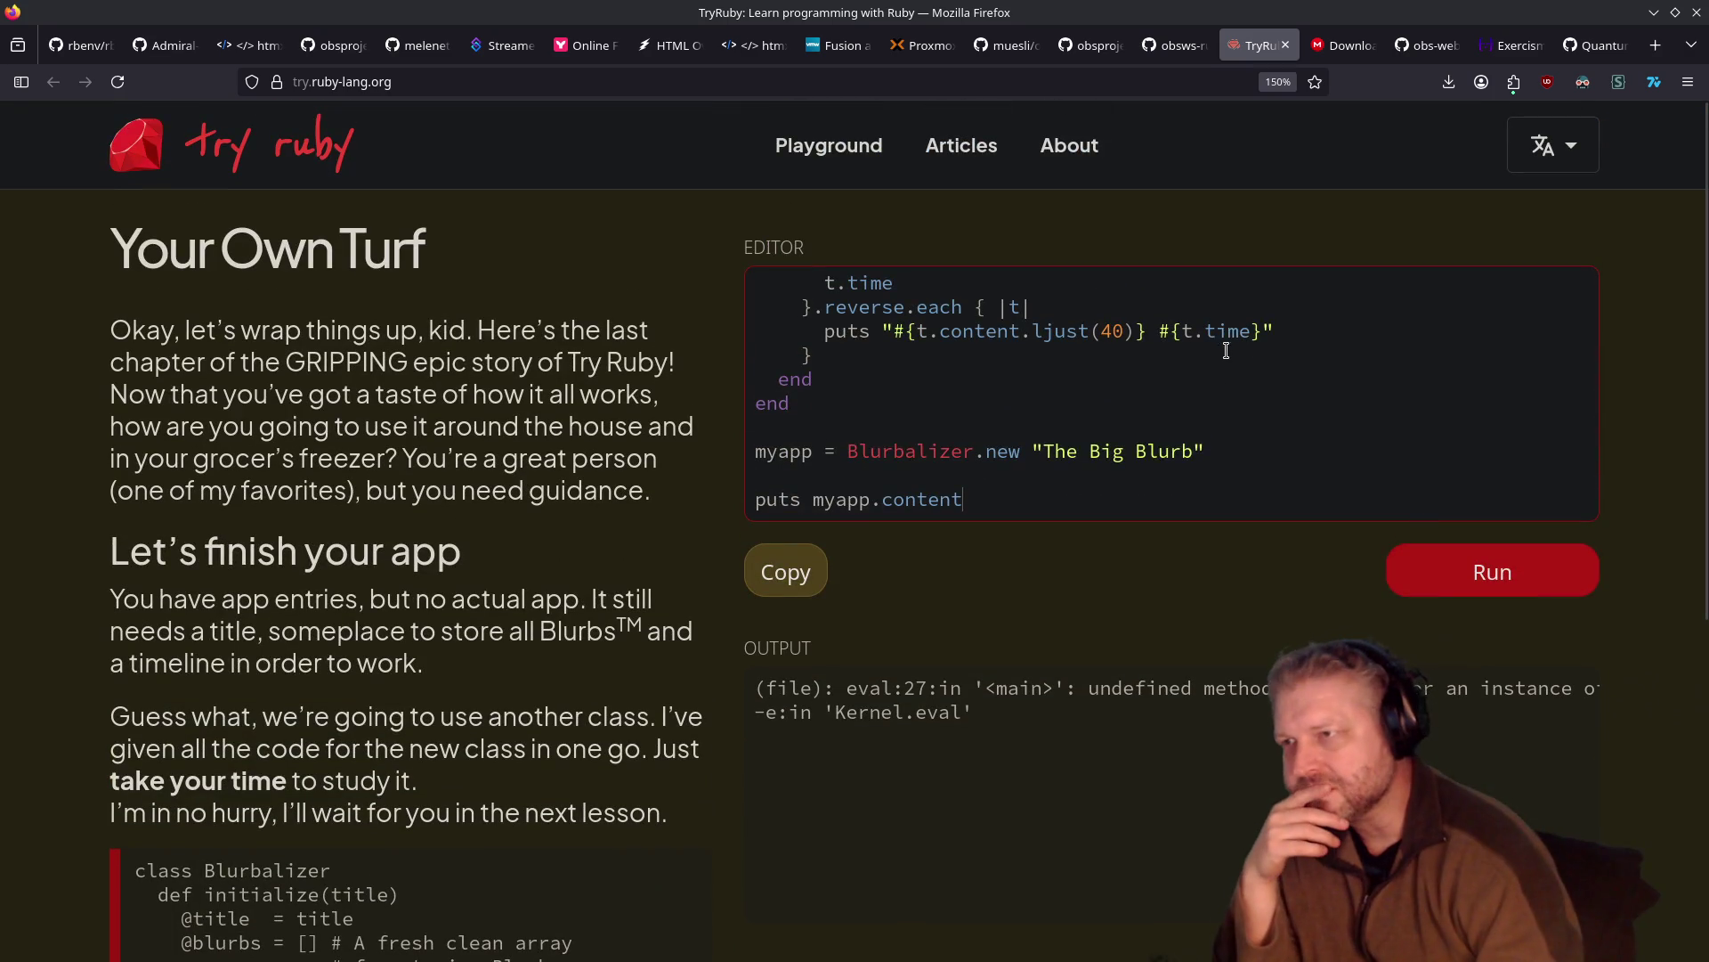
scroll(1217, 435, up, 5)
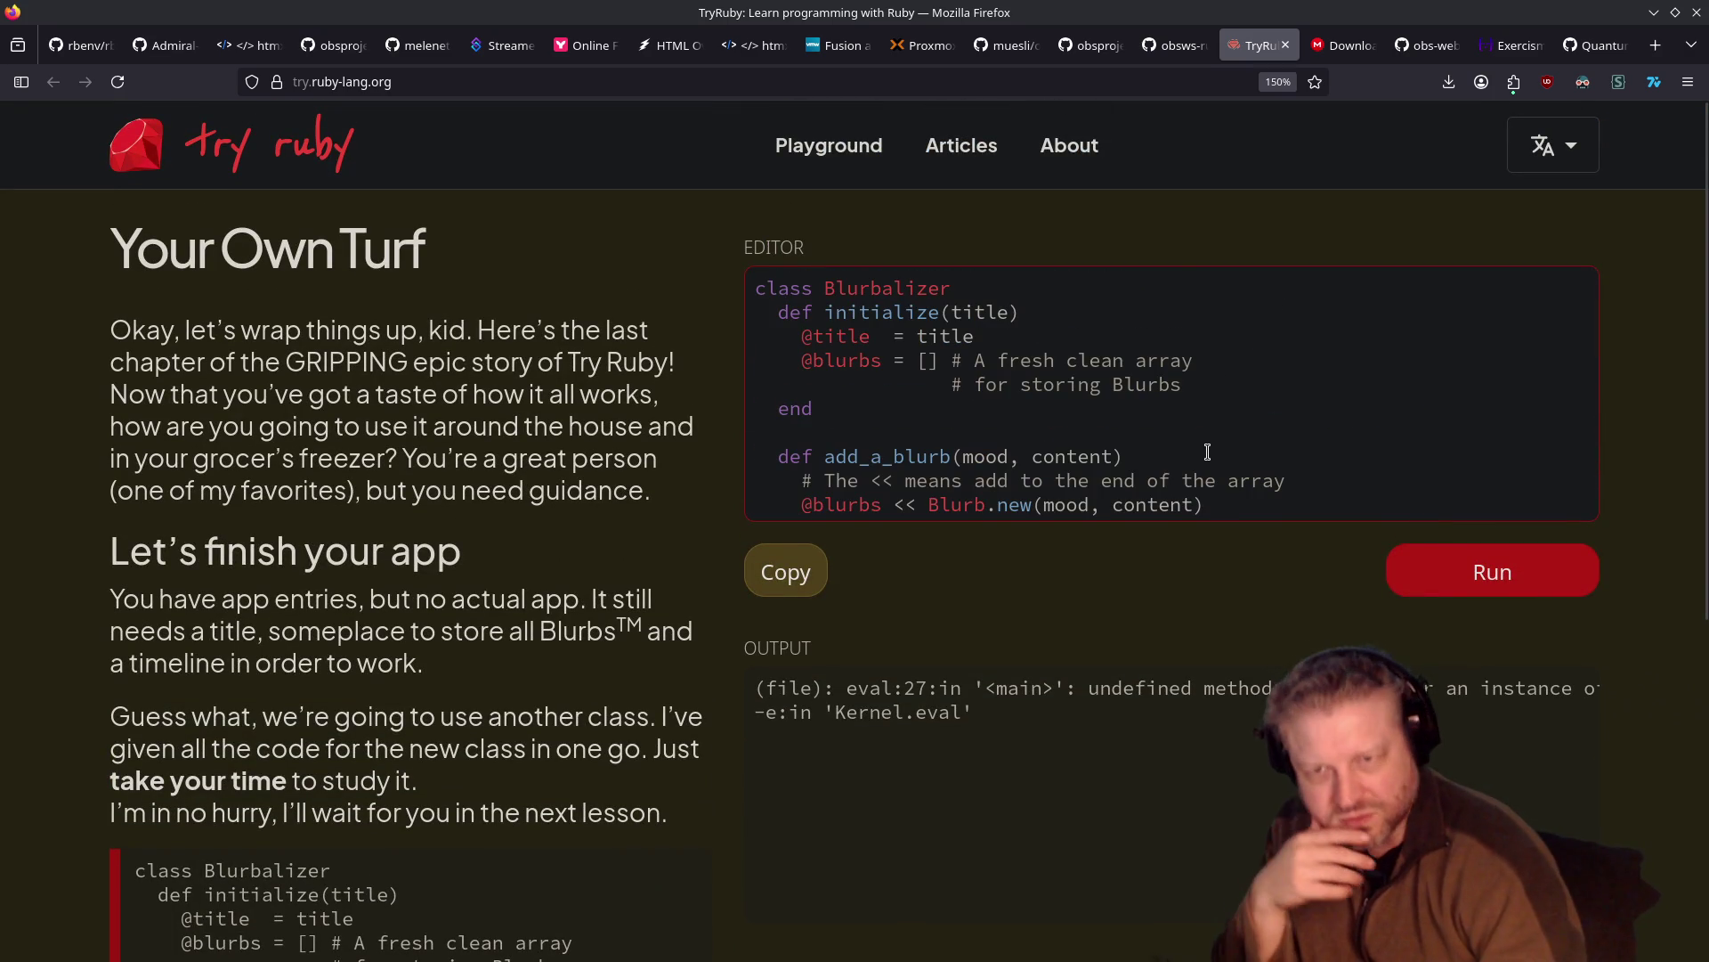
scroll(1211, 445, down, 5)
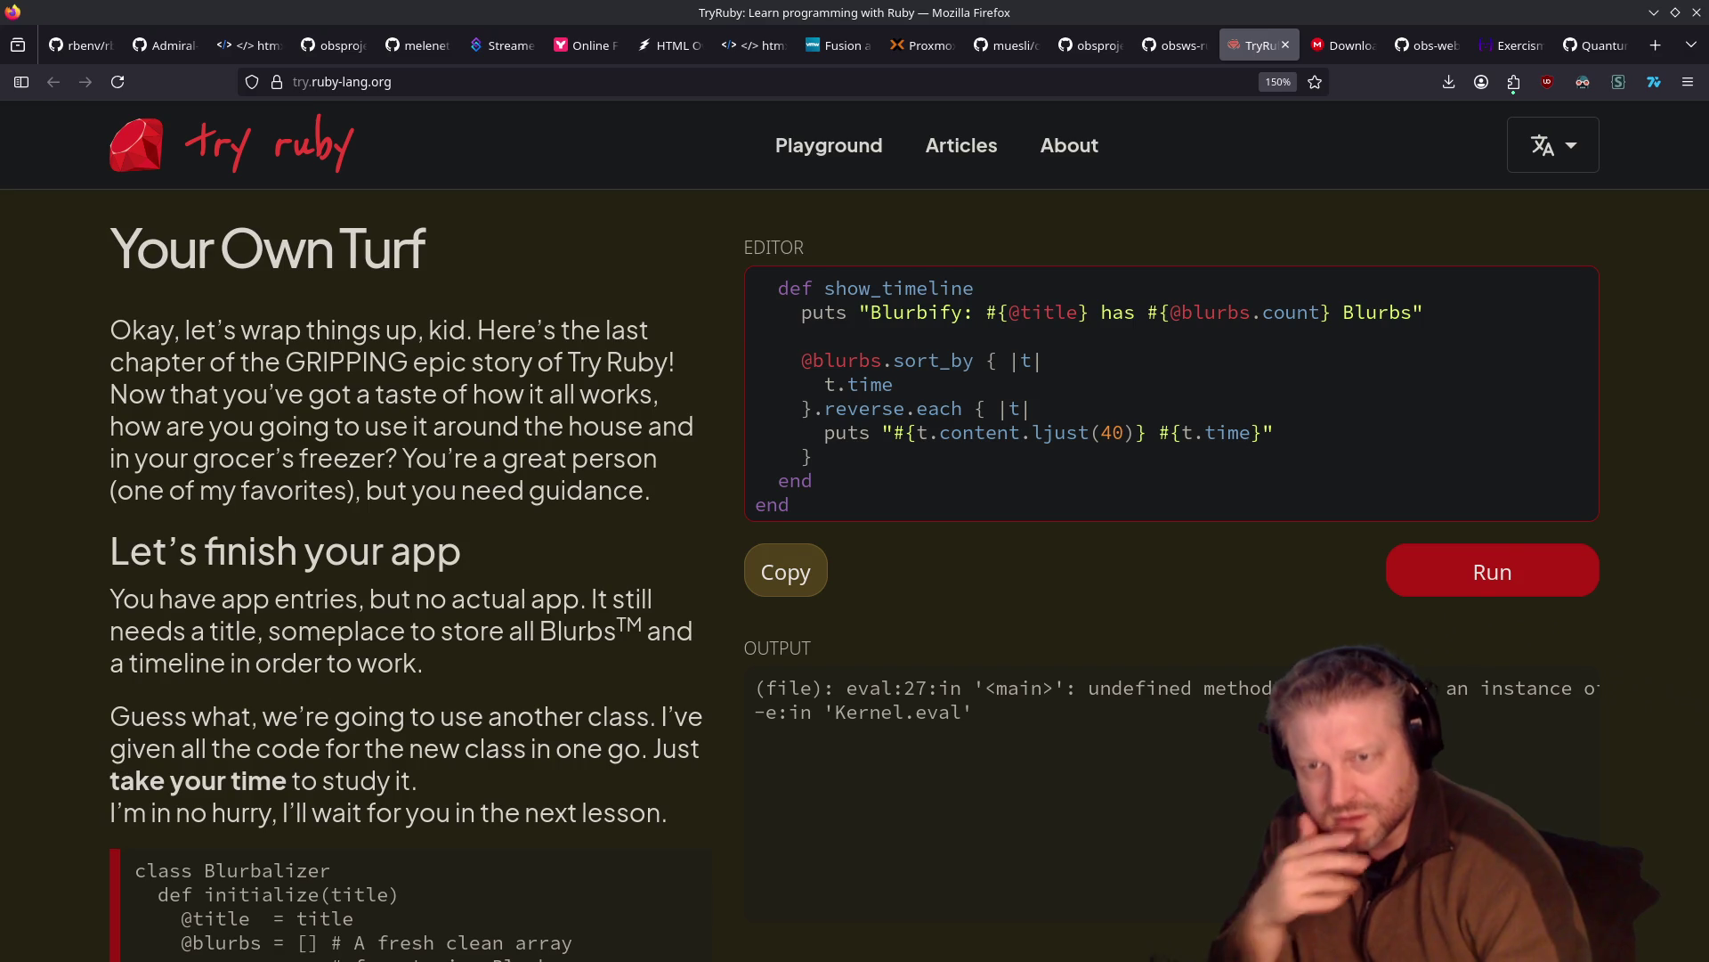
scroll(975, 499, down, 2)
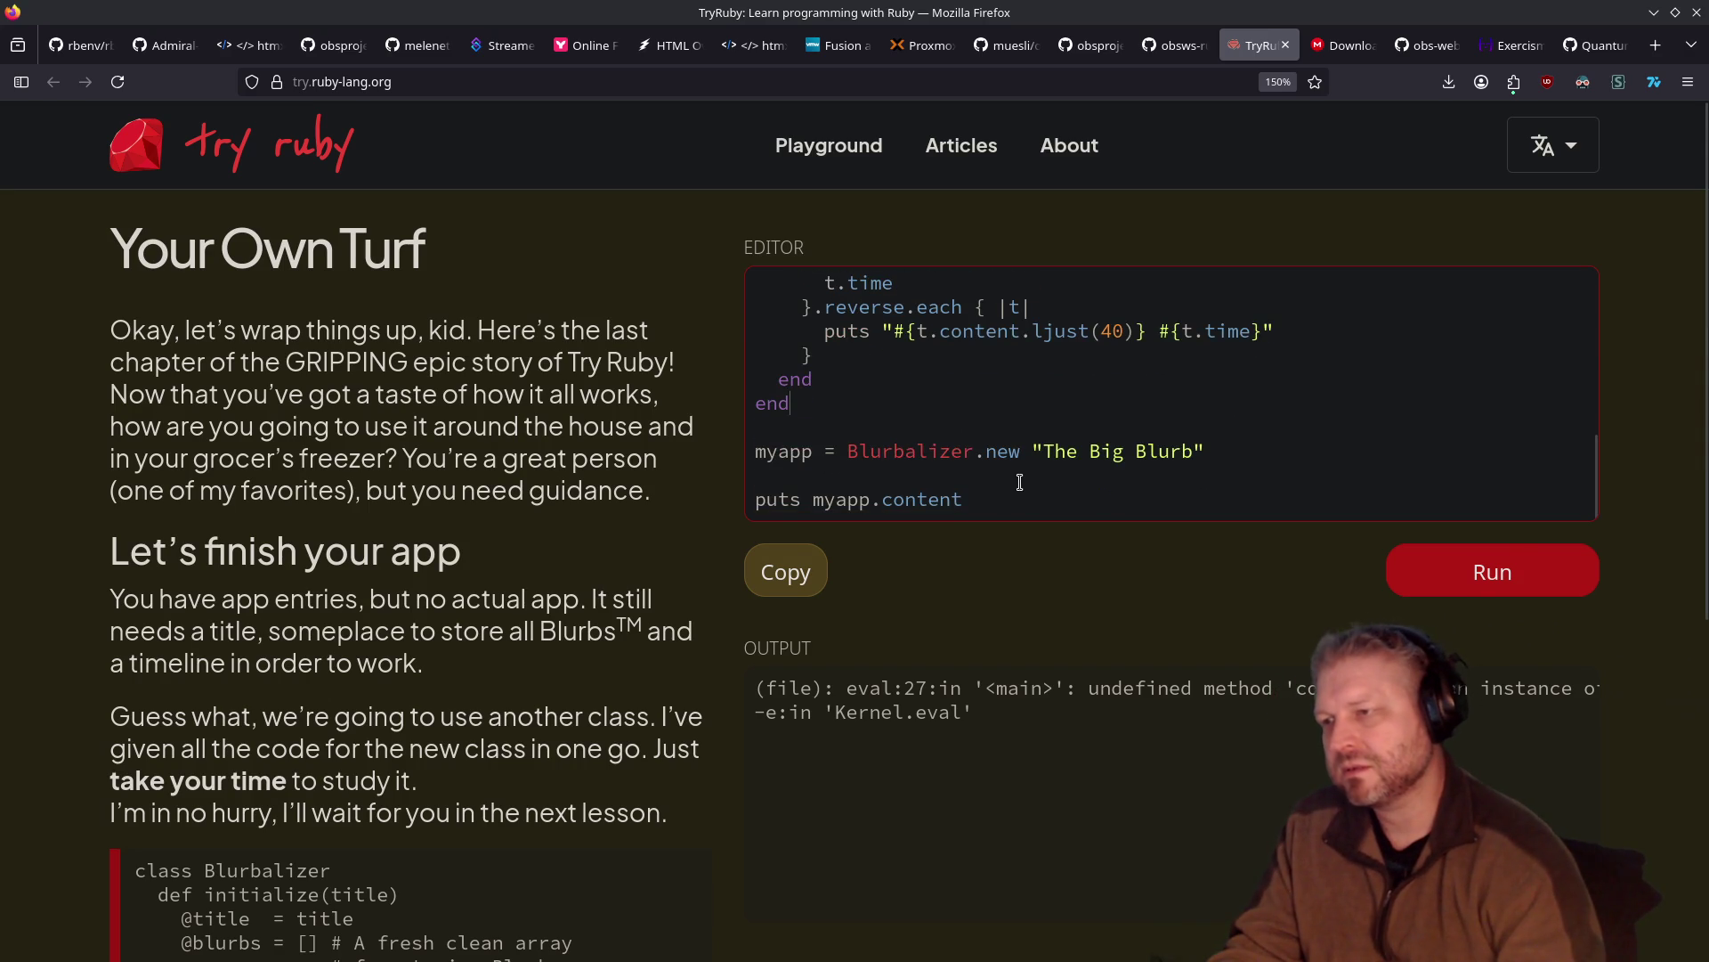
Swap content for instance_variables, then for blurbs, running the script each time
click(1004, 498)
key(BackSpace)
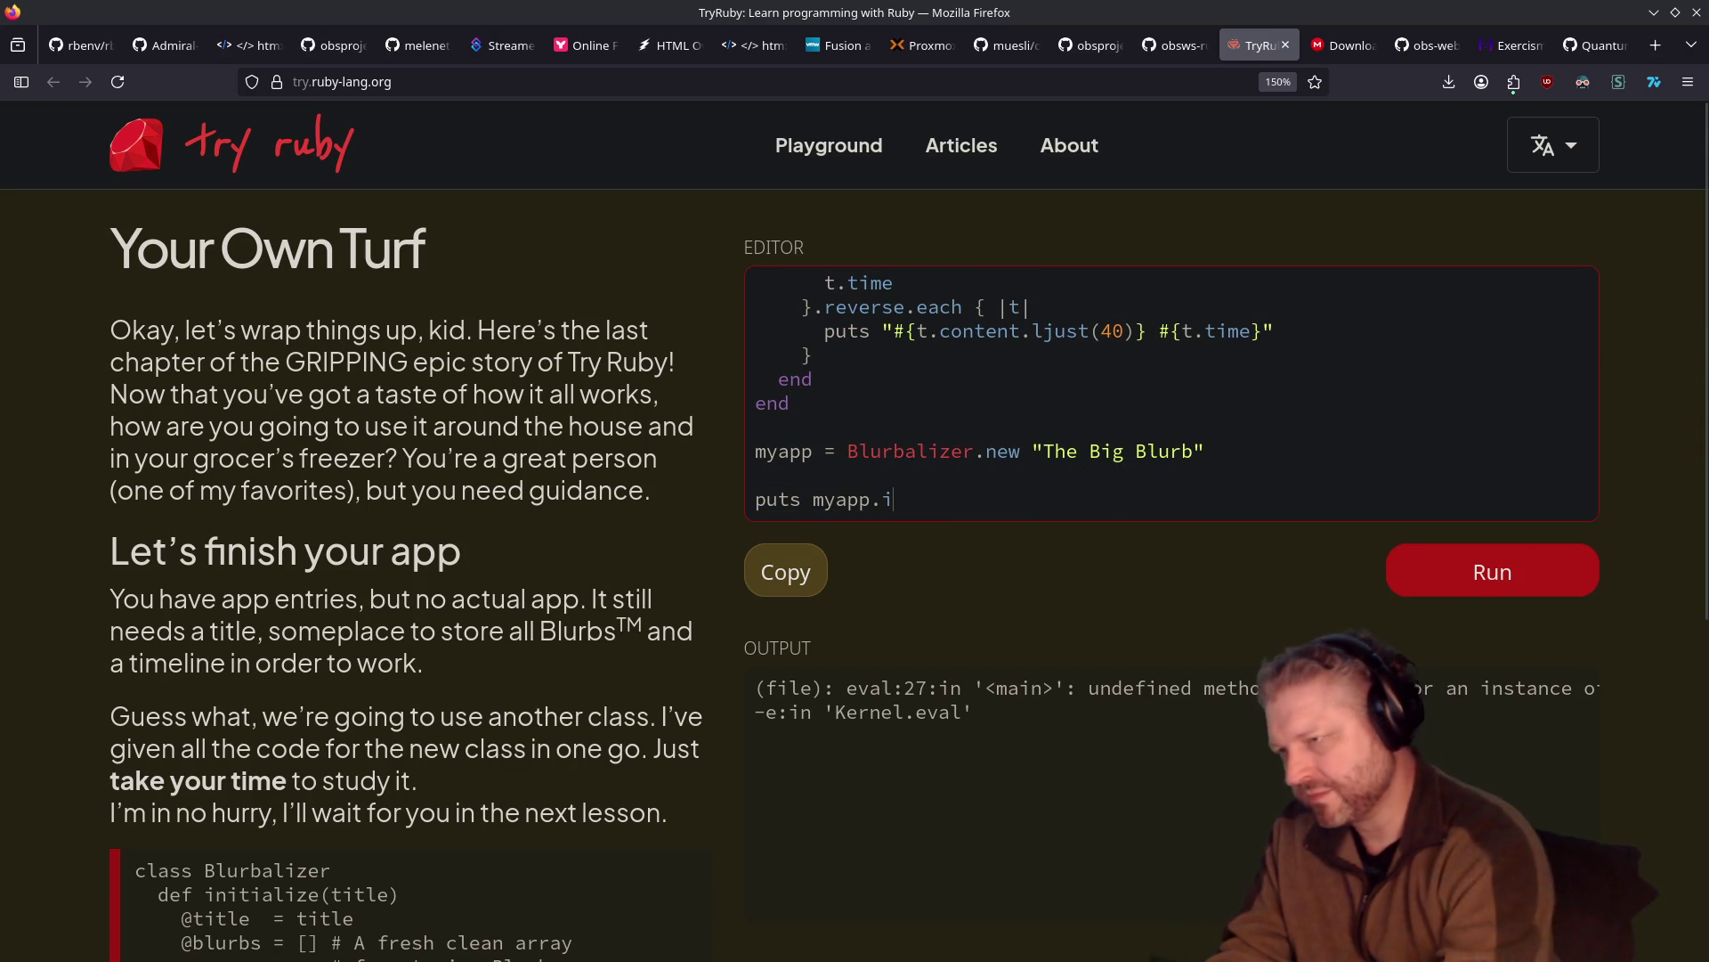
text(instance_variables)
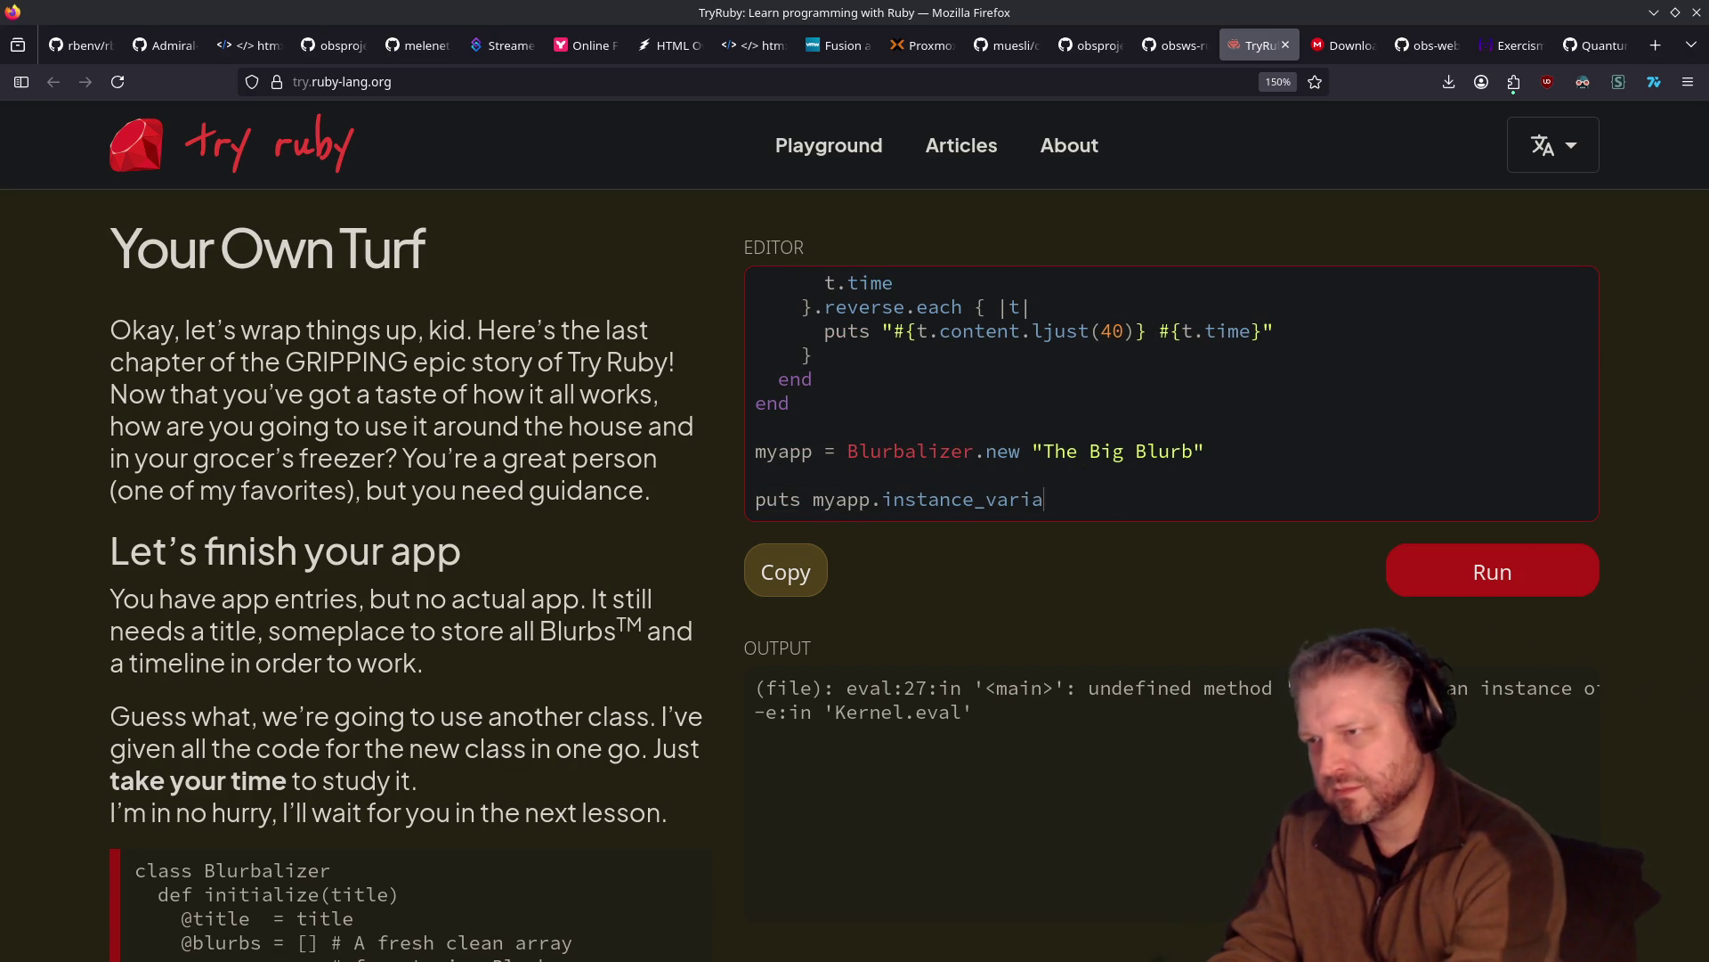
key(ctrl+Return)
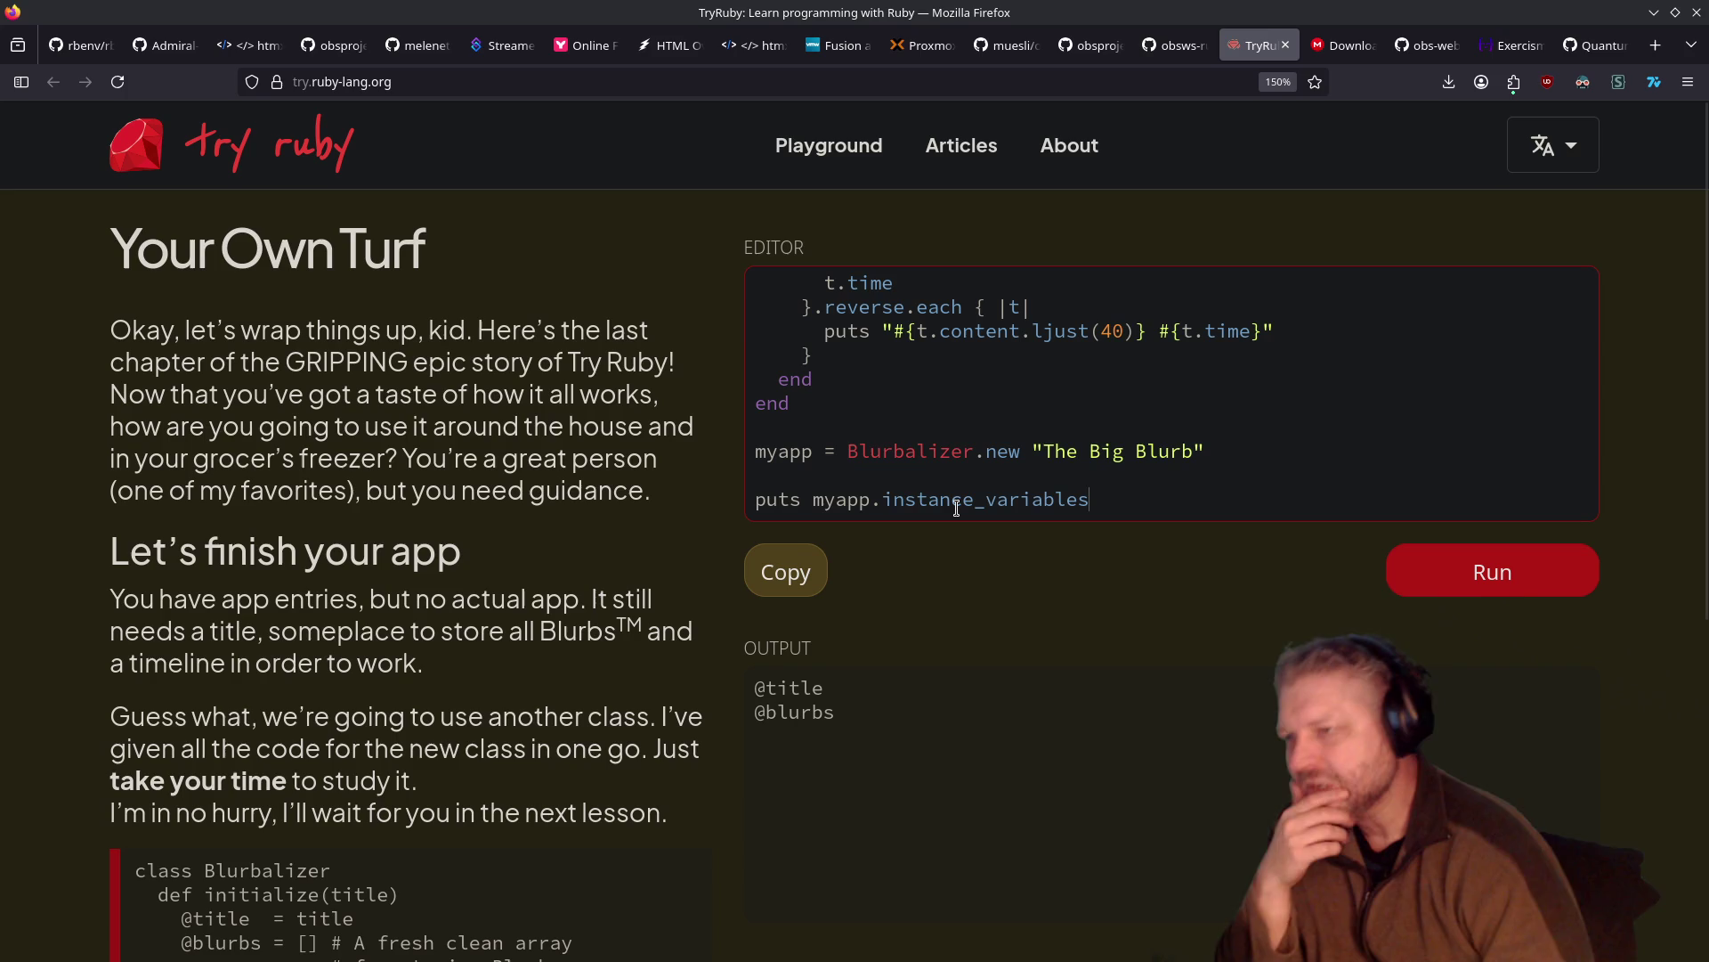
double_click(958, 499)
text(blurbs)
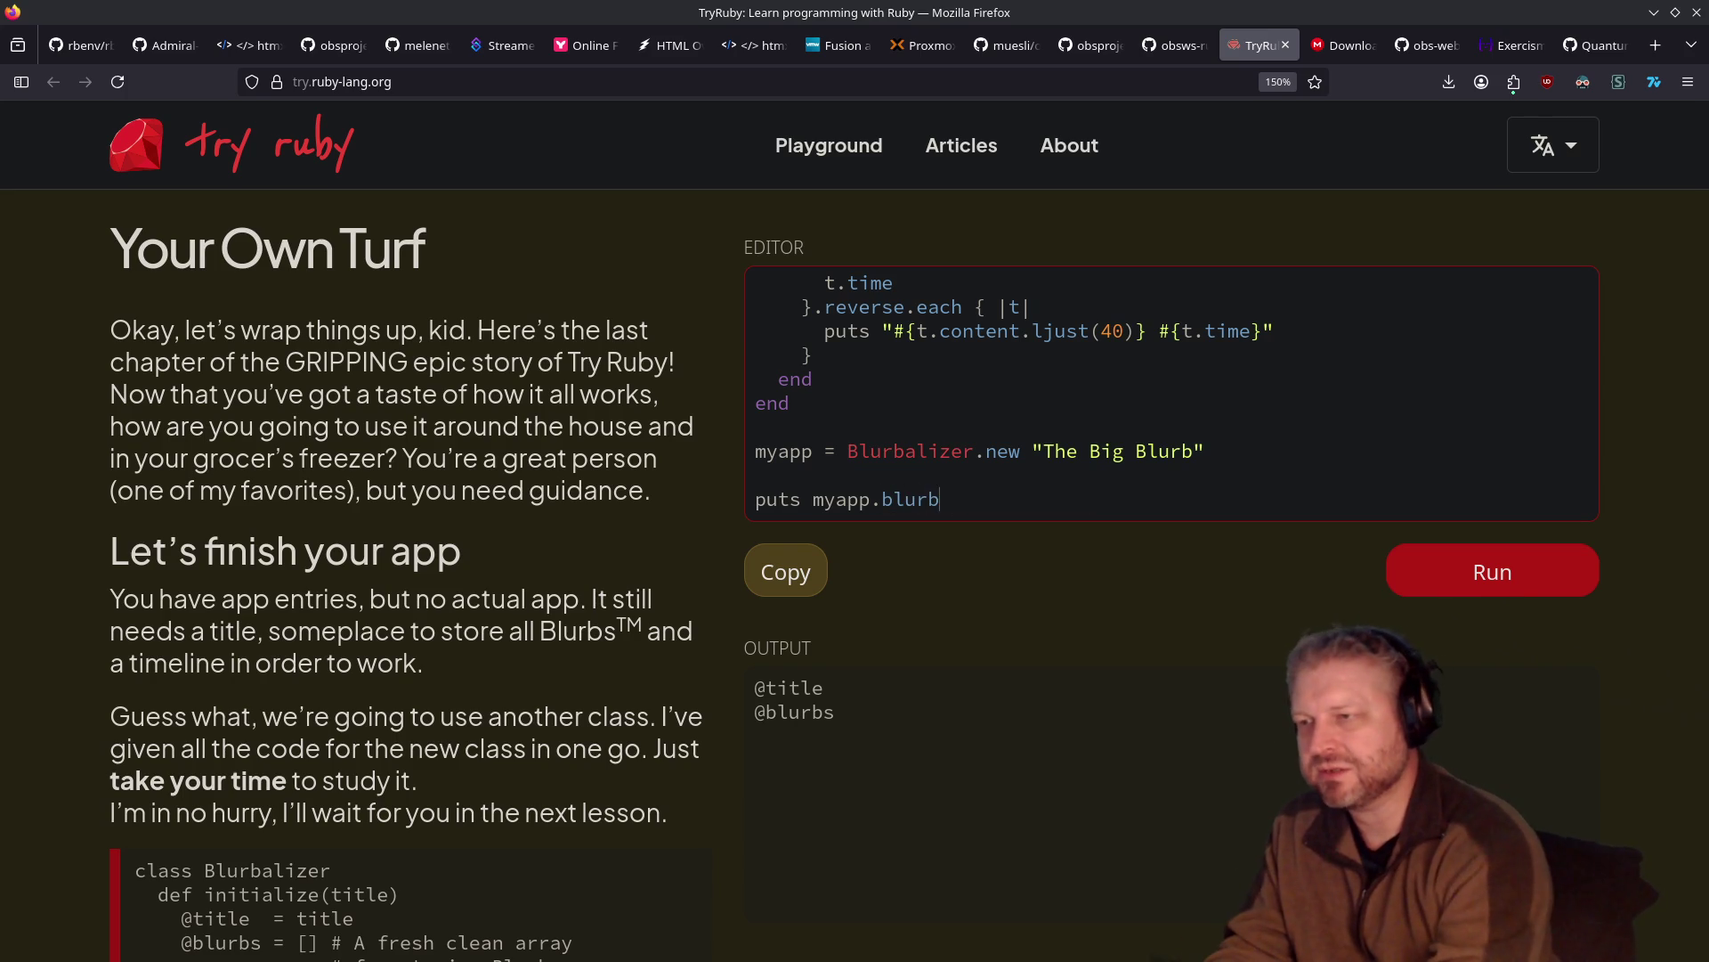
key(ctrl+Return)
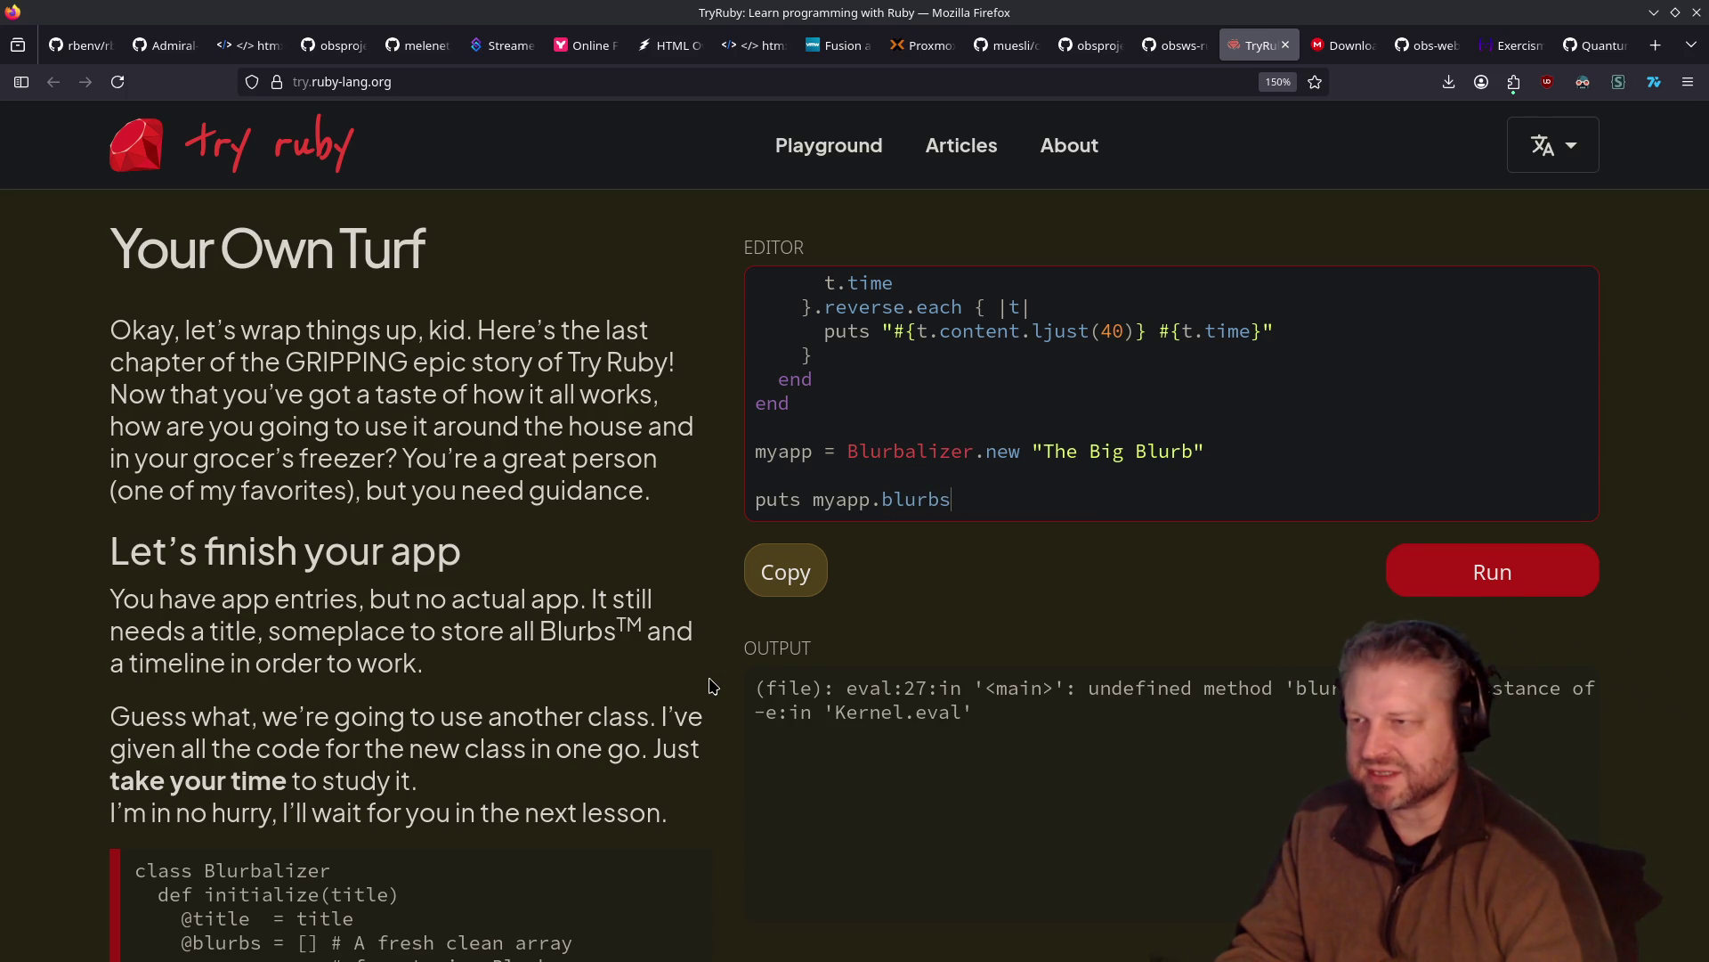
key(BackSpace)
key(BackSpace)
key(BackSpace)
text(instance_variables)
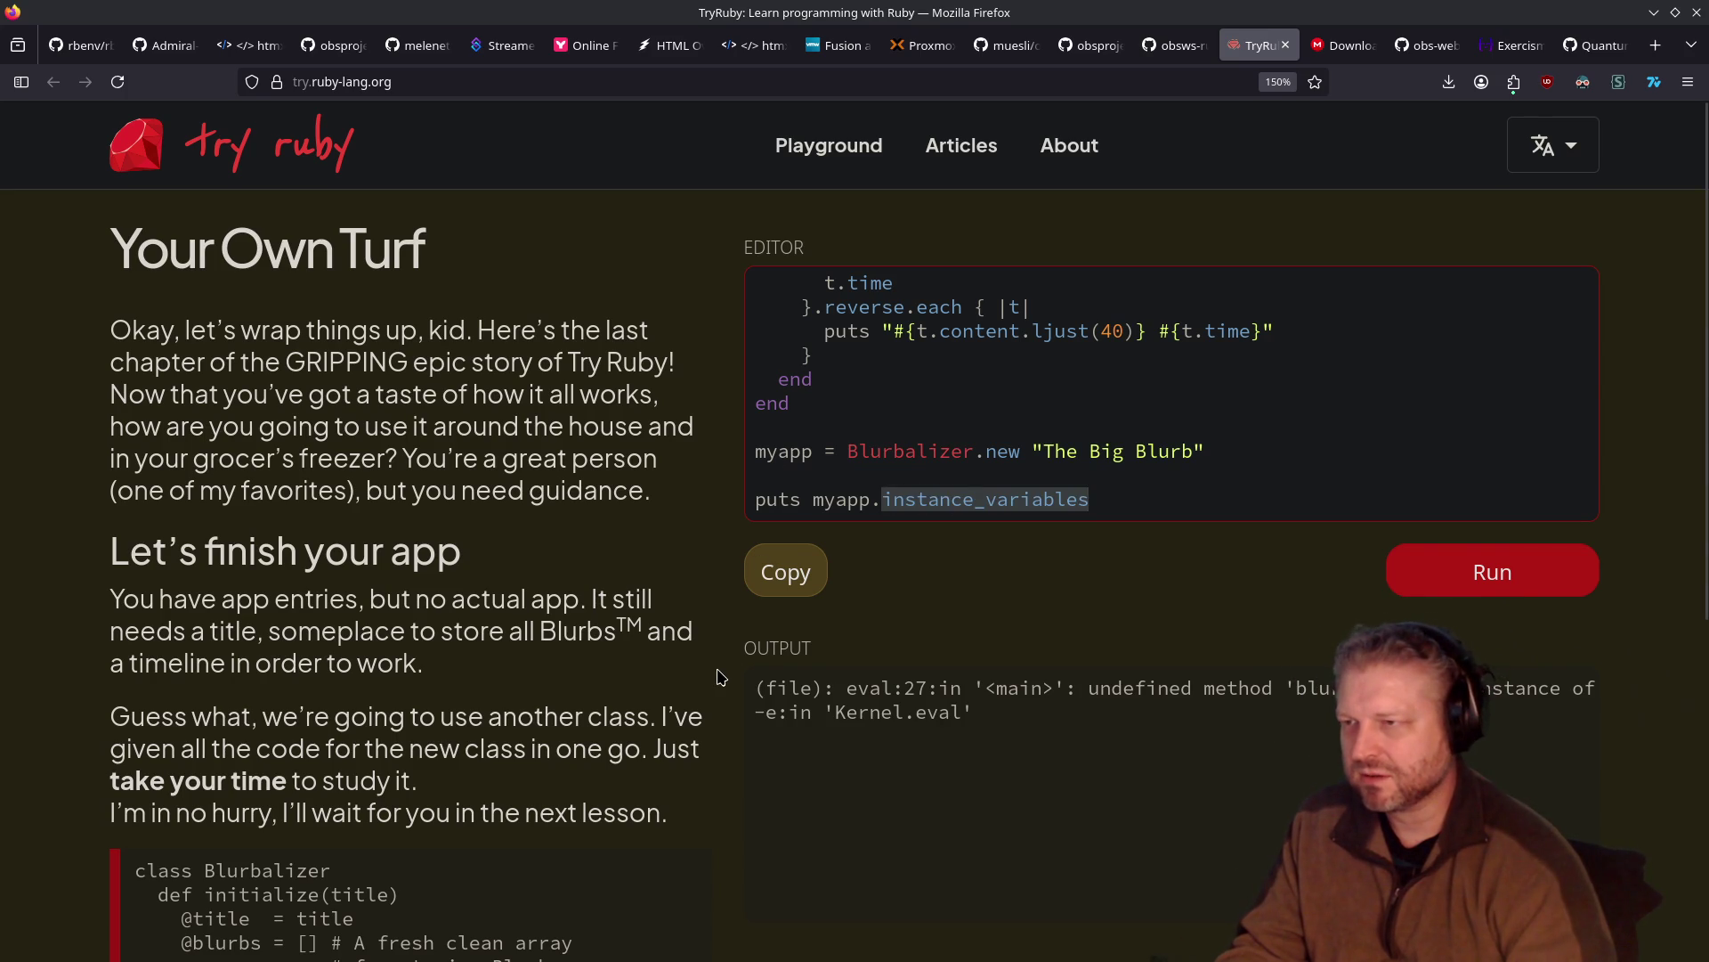
key(ctrl+Return)
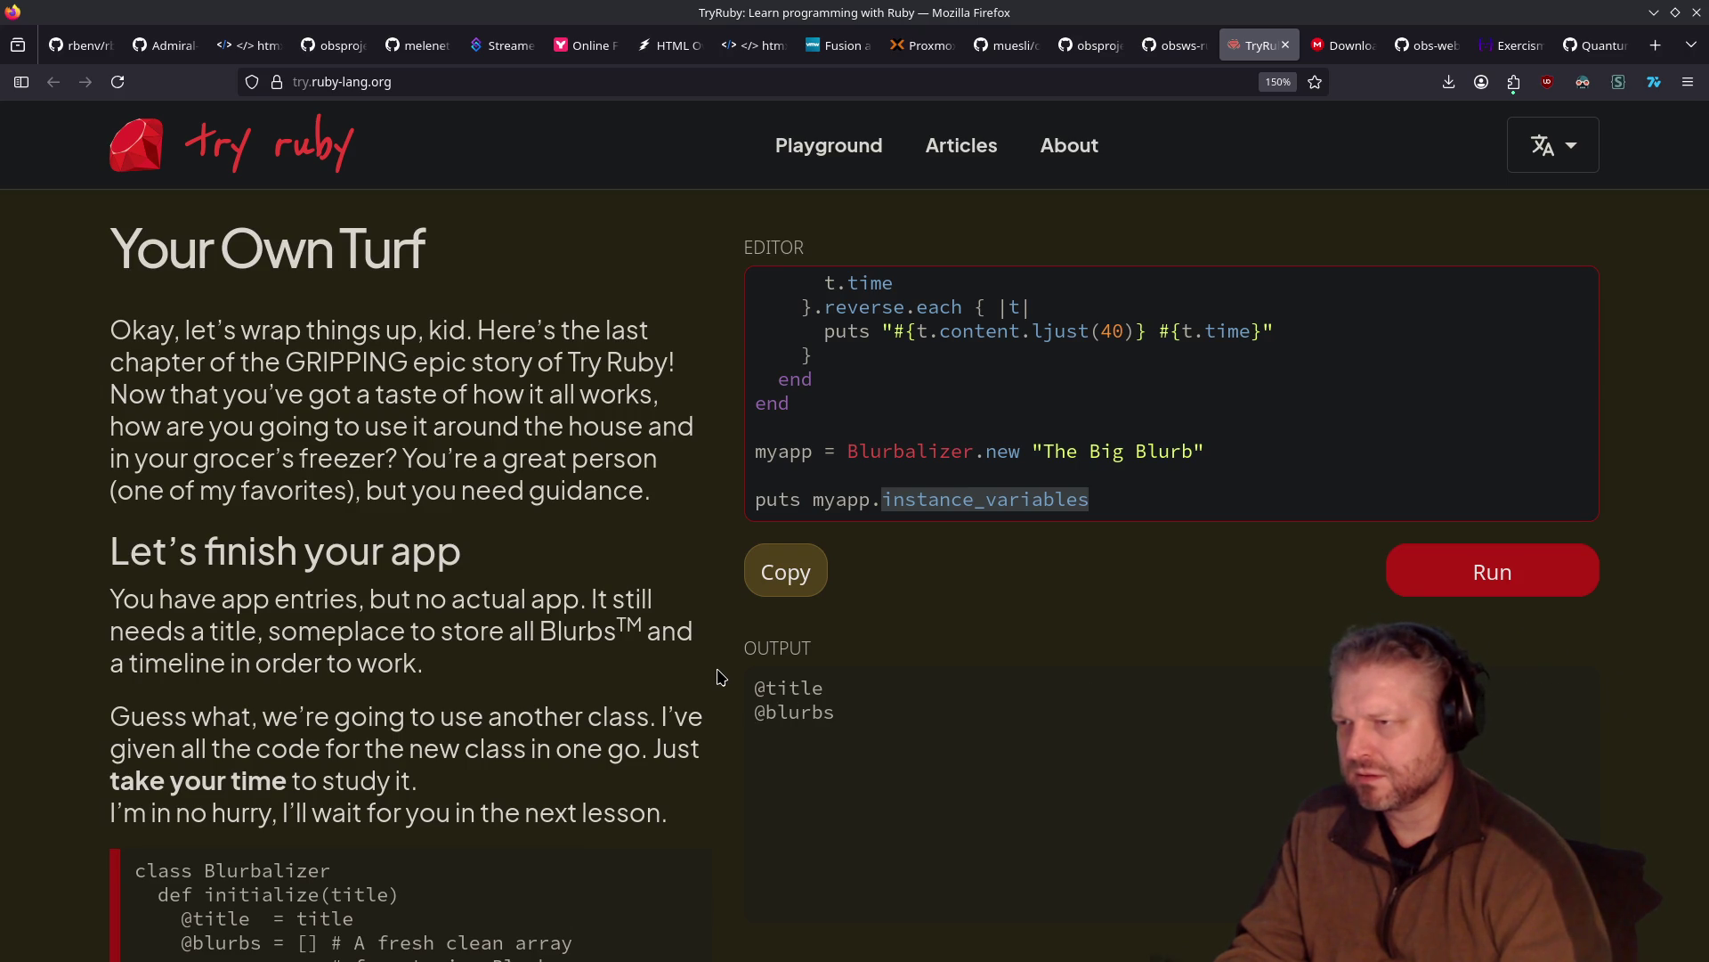
scroll(979, 498, up, 10)
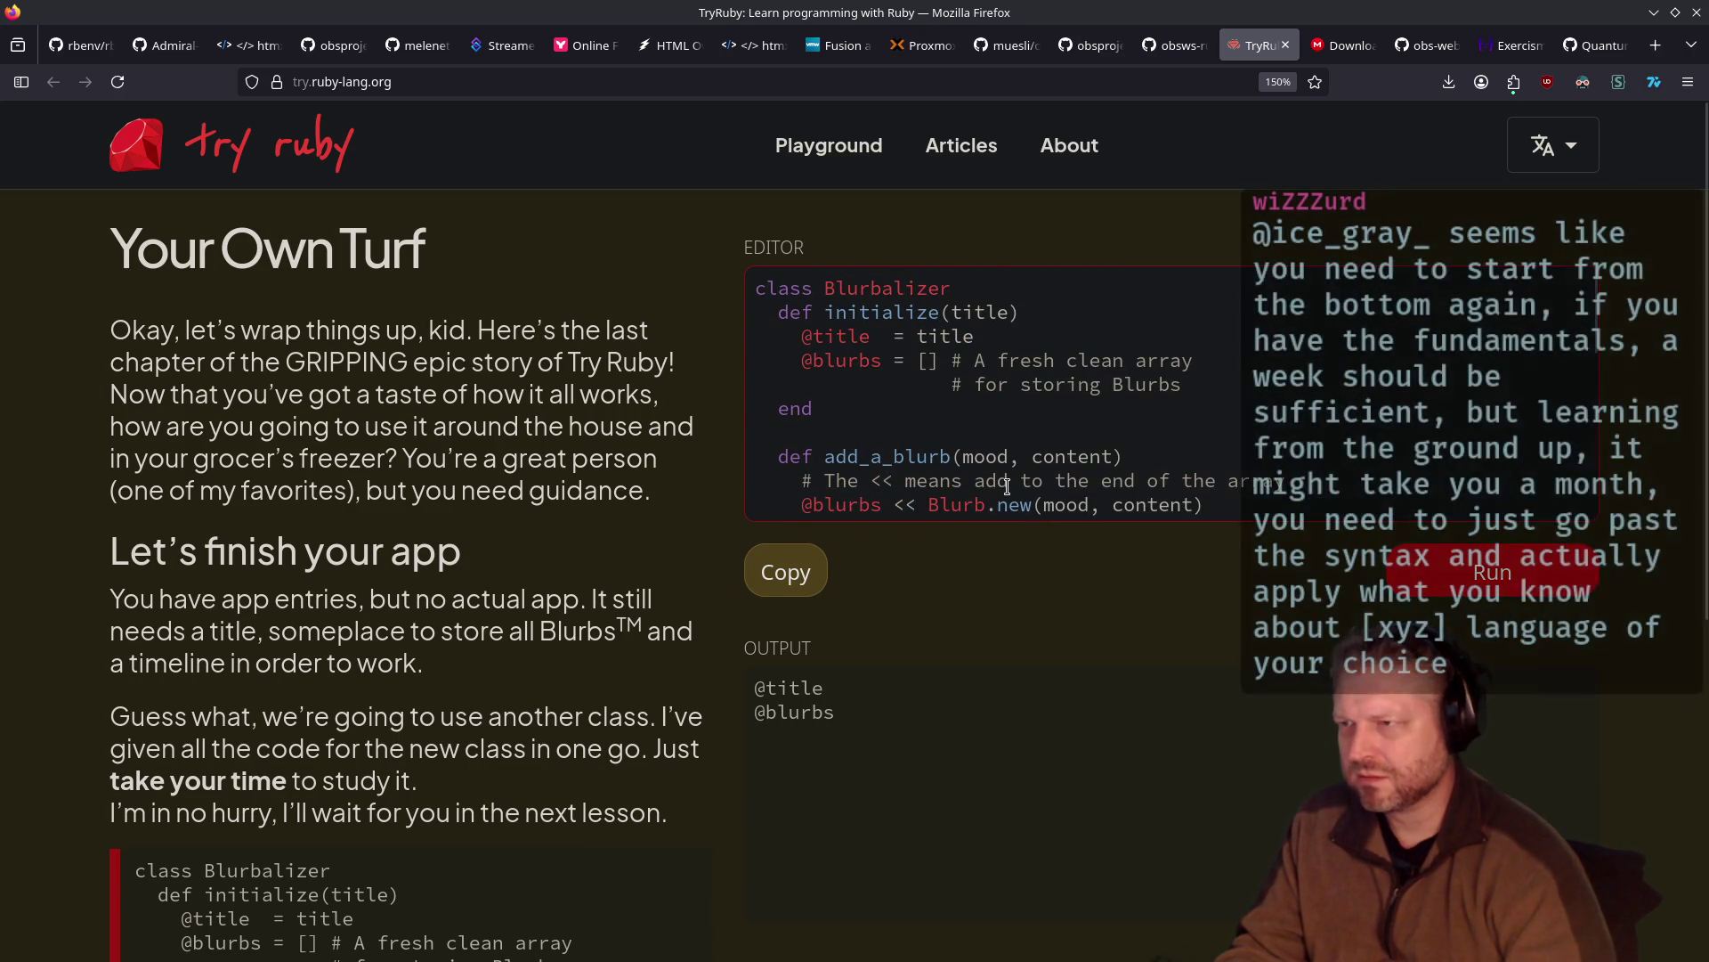
Replace instance_variables on the last line with add_a_blurb and review the method
scroll(1006, 486, down, 10)
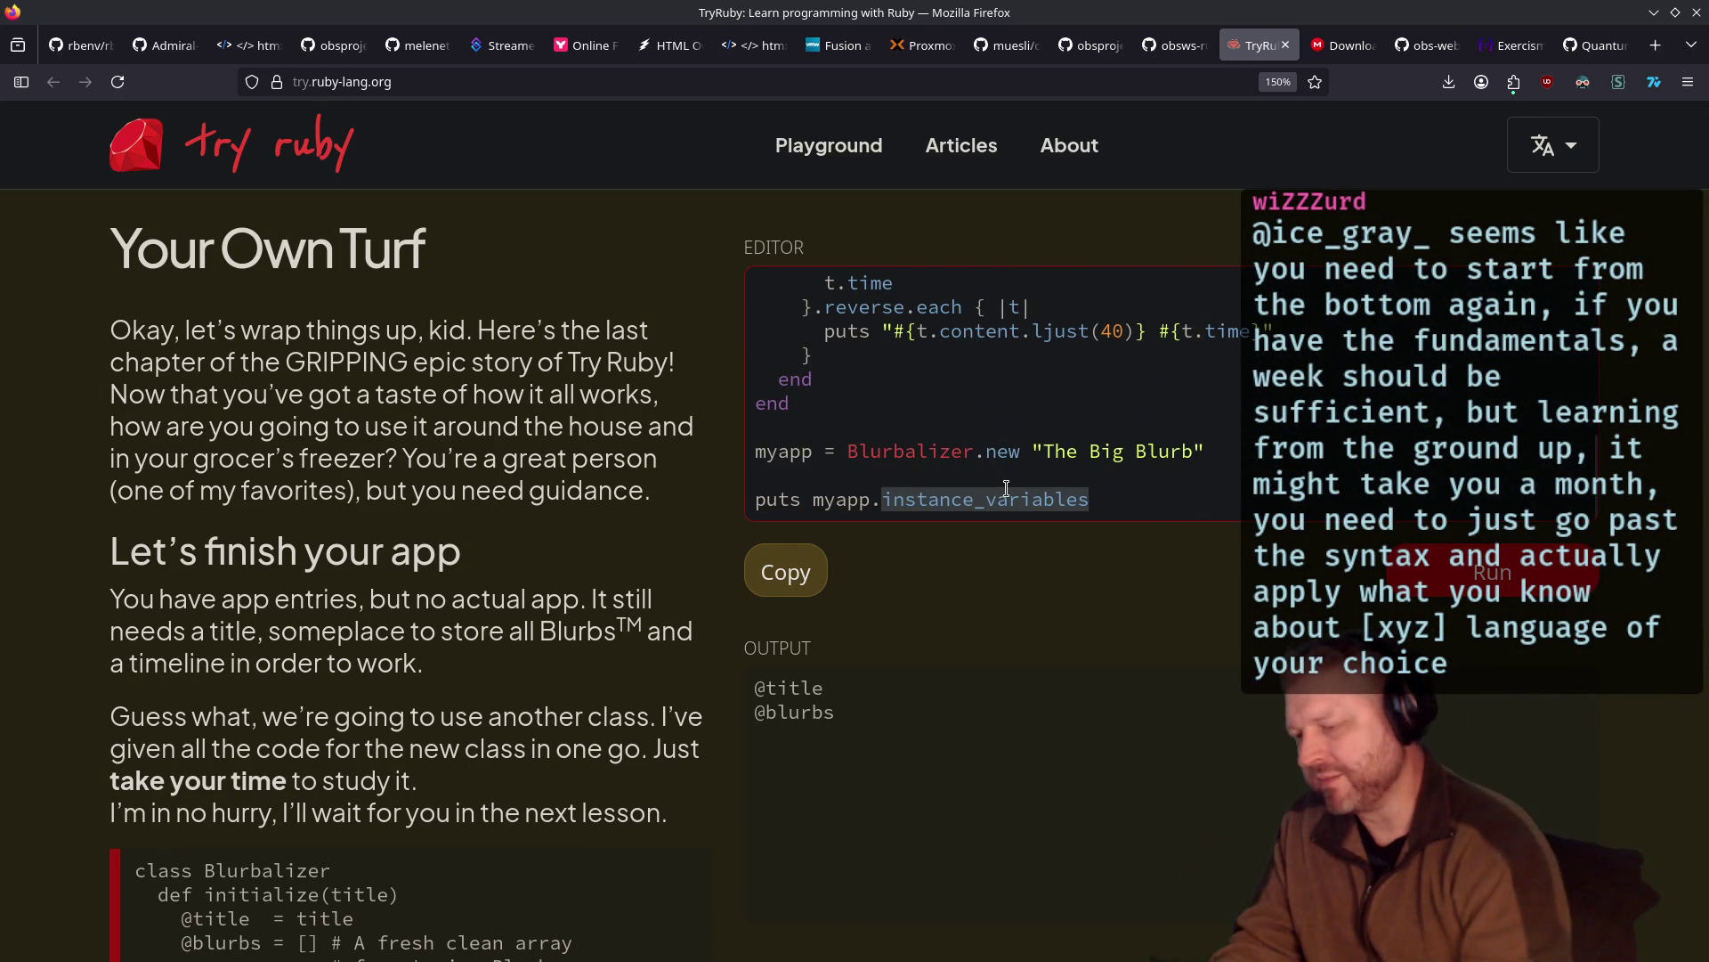
scroll(1006, 486, up, 10)
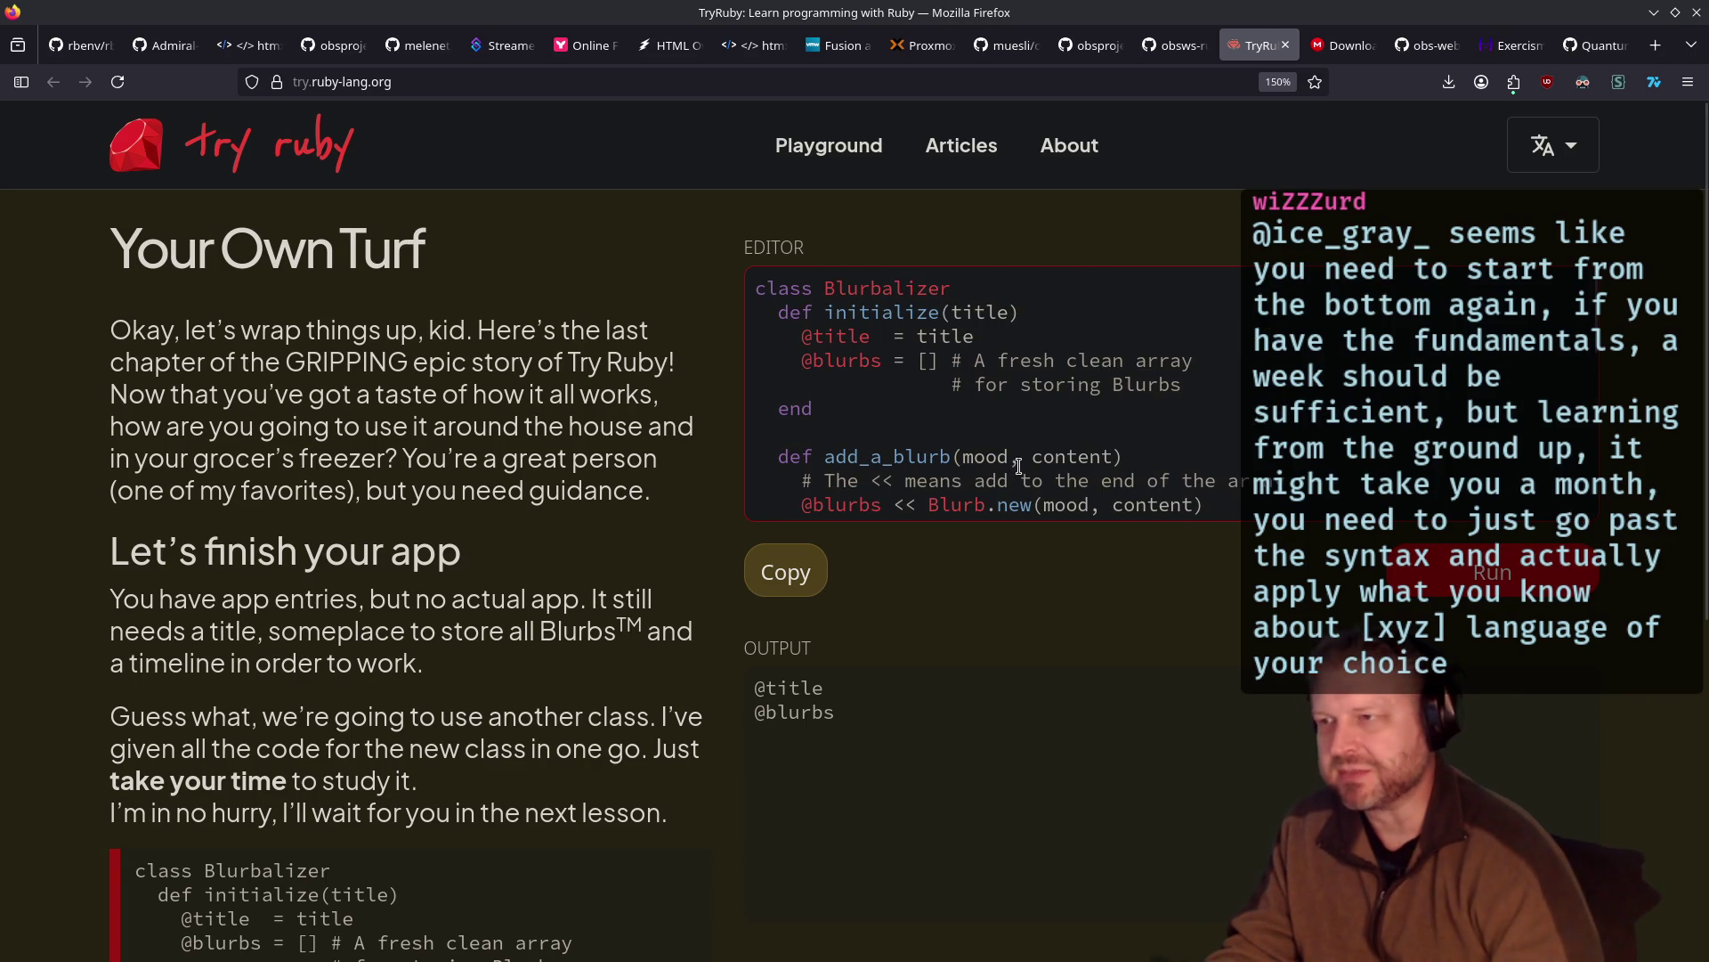
click(1028, 447)
key(ctrl+End)
key(ctrl+BackSpace)
text(ad)
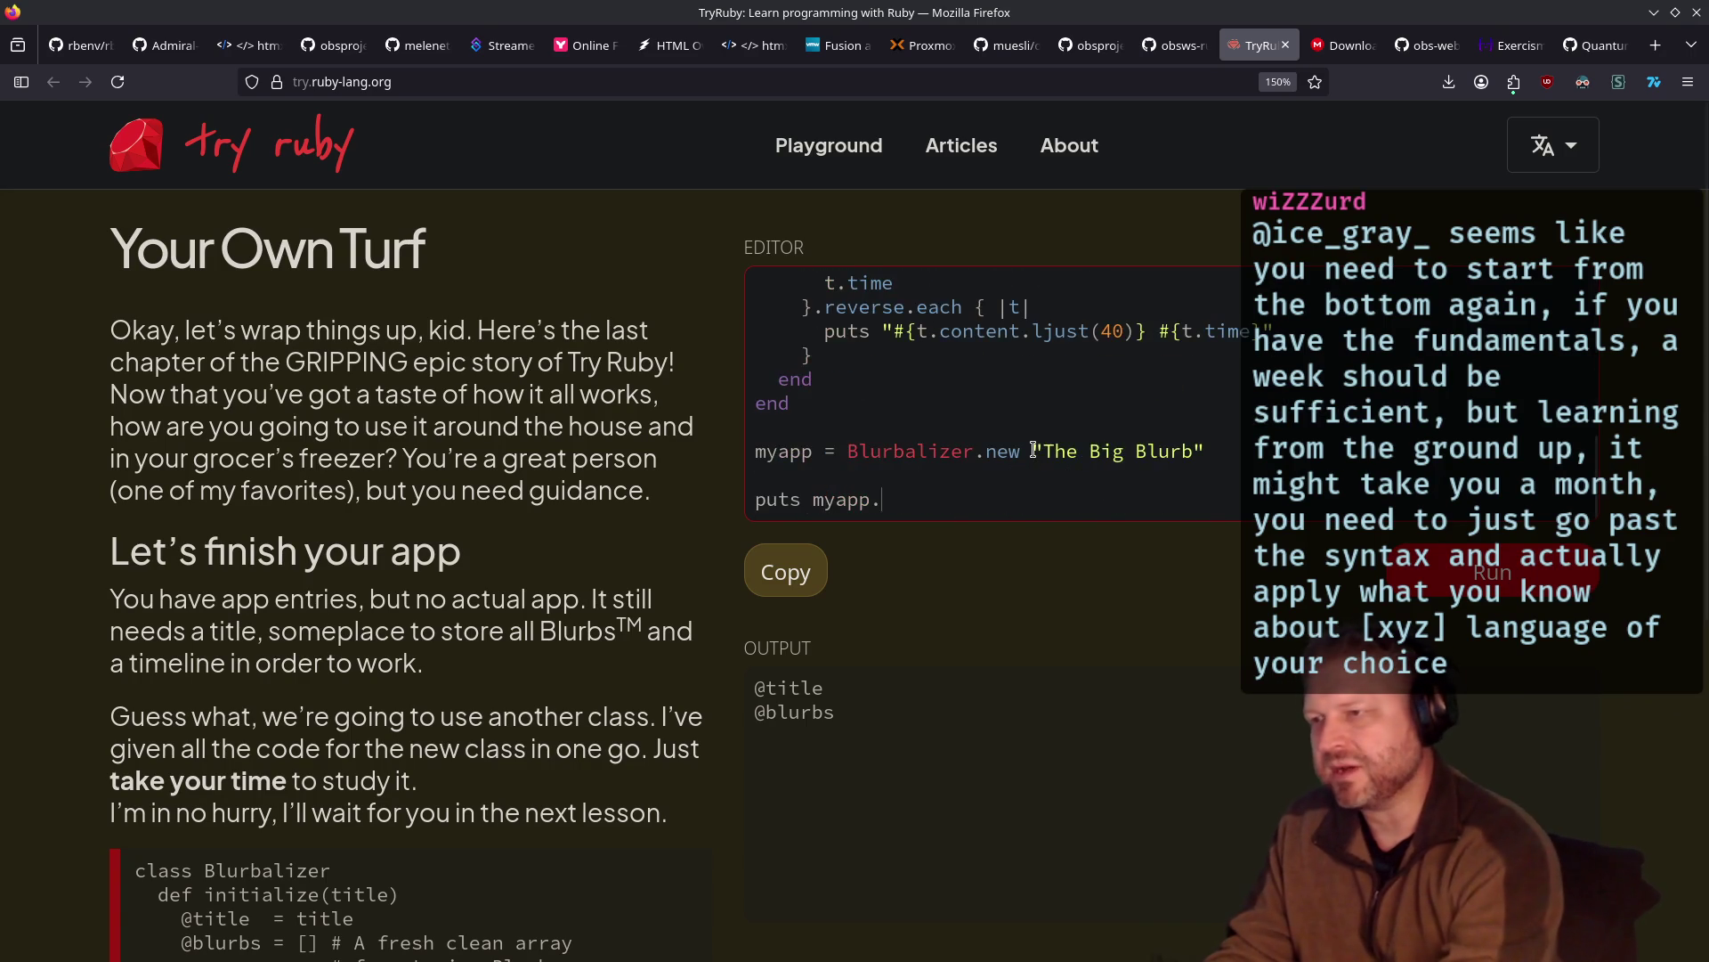
text(d_a_blurb()
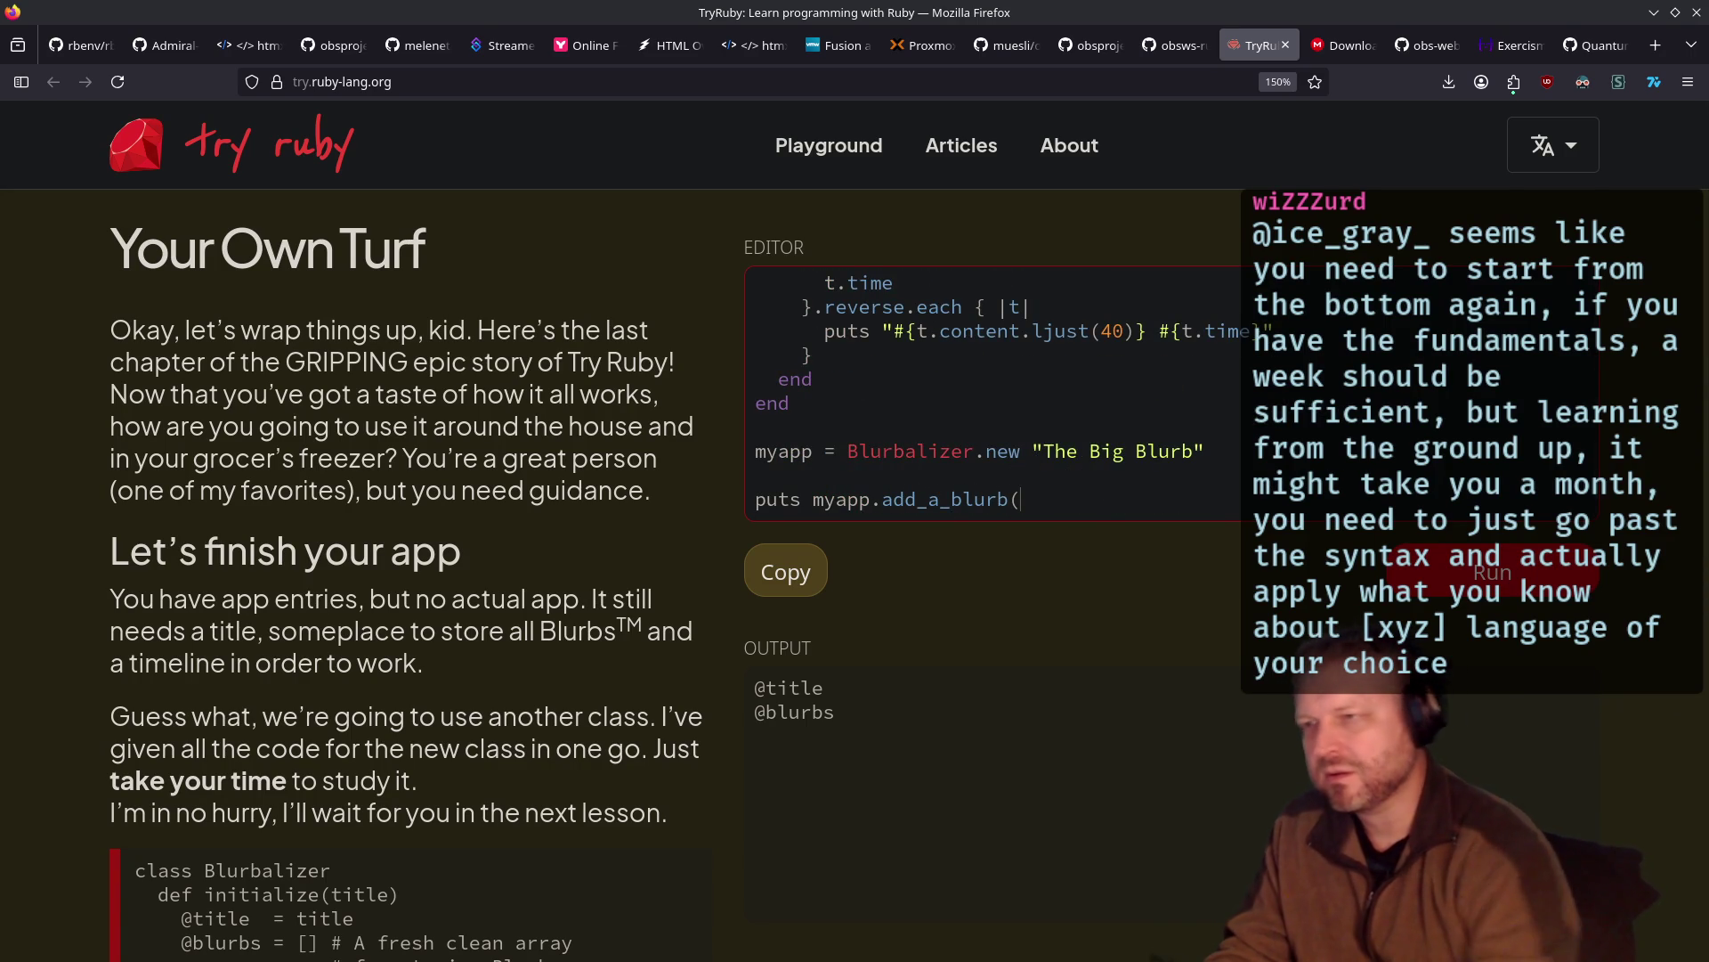
scroll(1033, 456, up, 4)
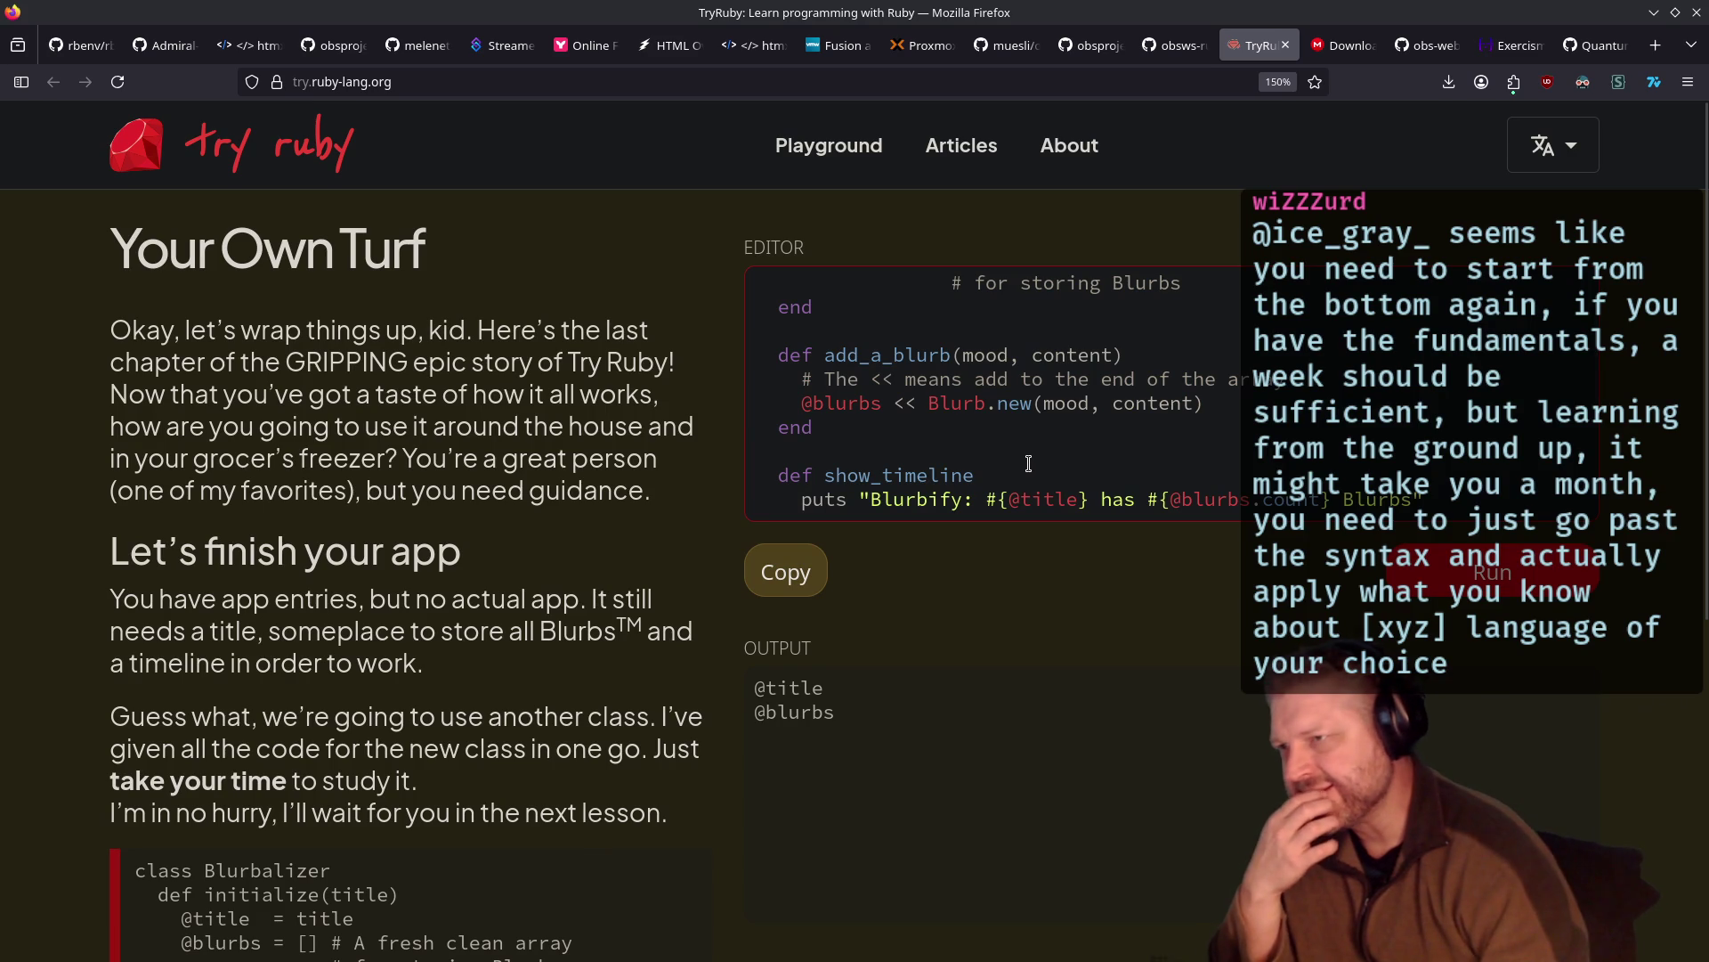
scroll(1028, 463, down, 2)
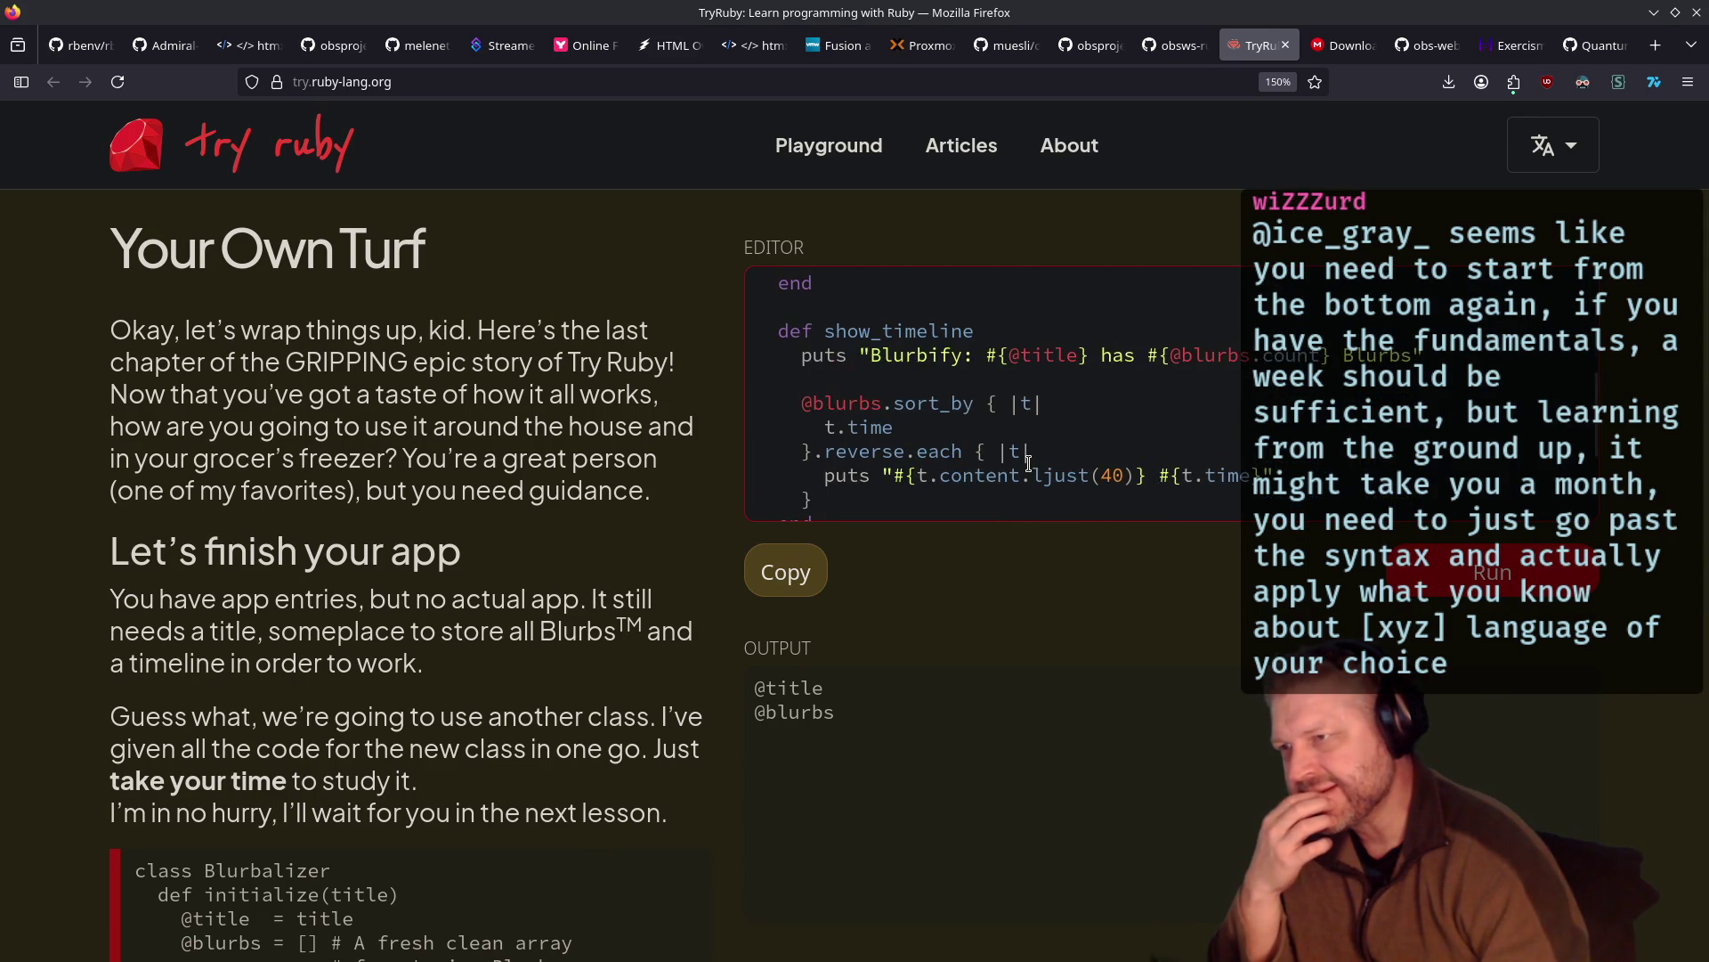
scroll(1028, 463, down, 2)
scroll(1028, 463, up, 4)
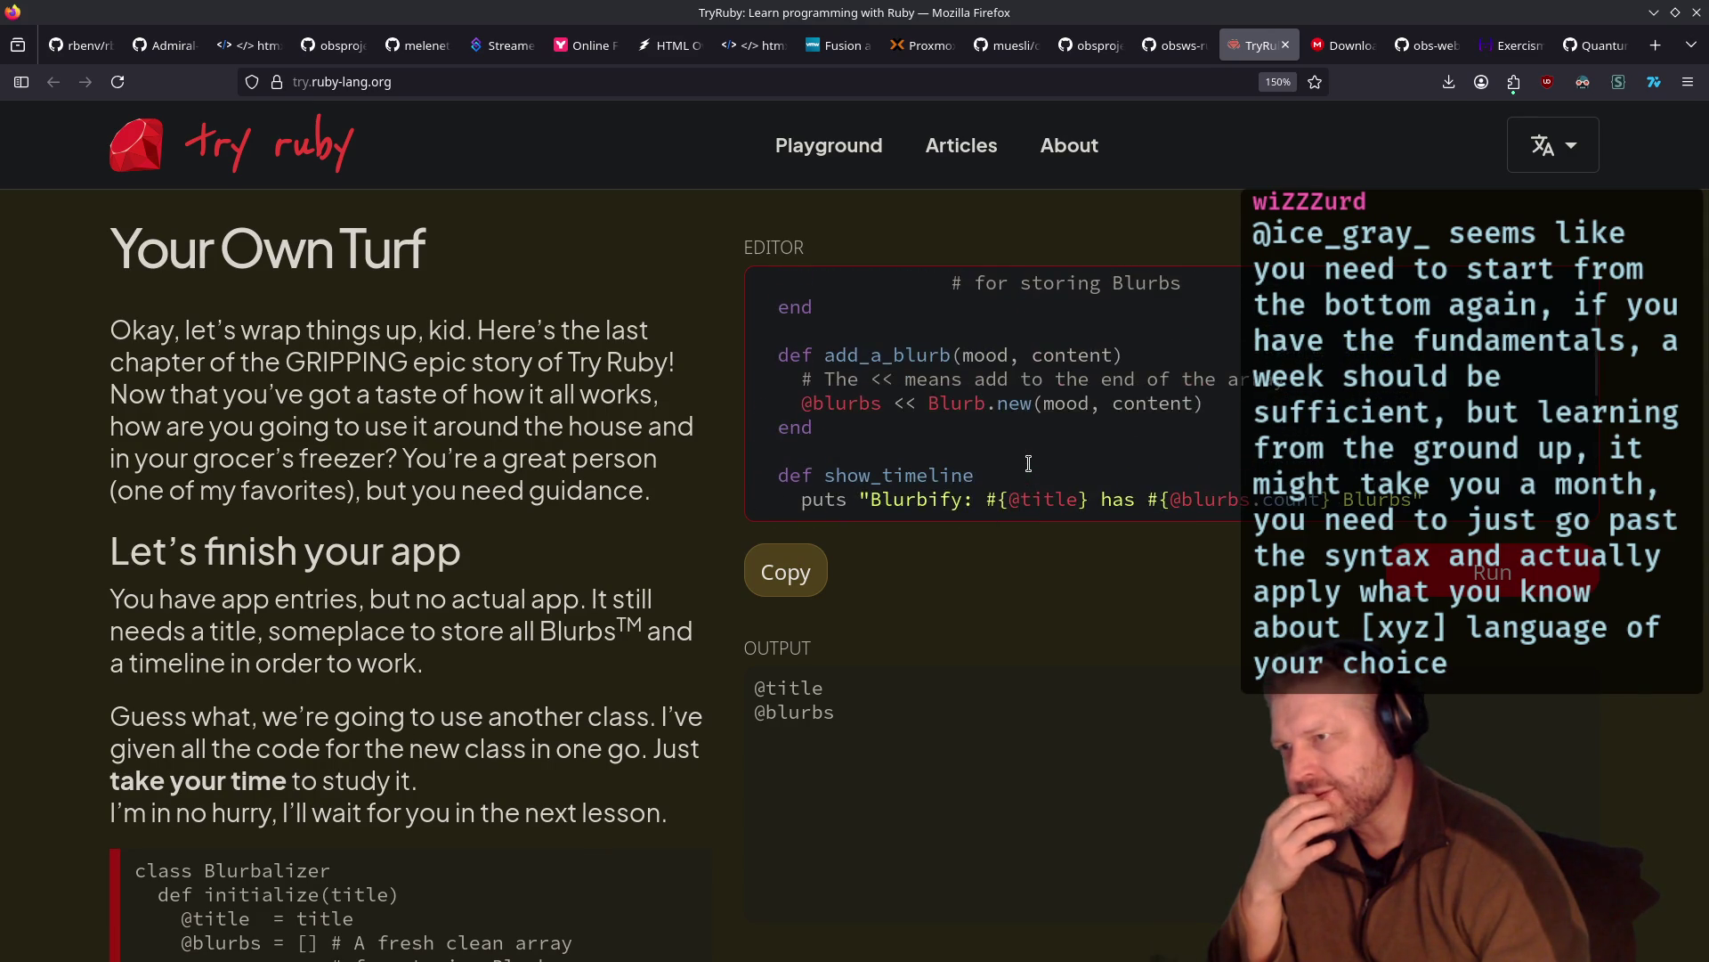
scroll(1028, 463, down, 5)
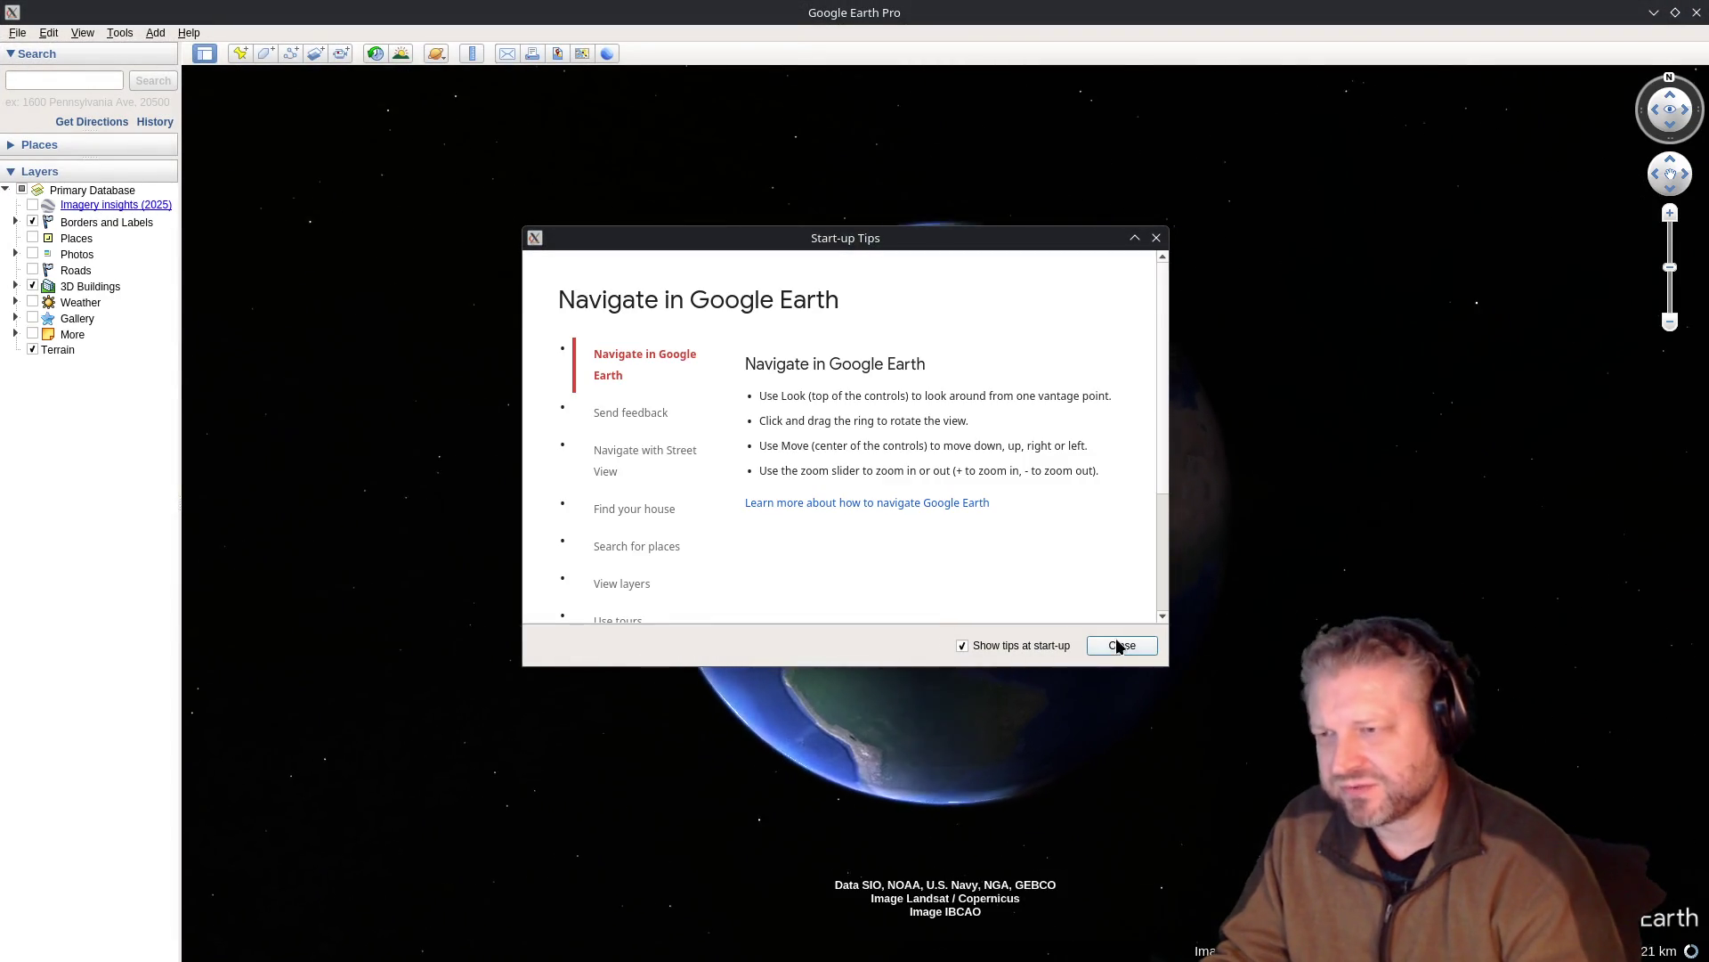
Dismiss the start-up tips and search the globe for Algeria
click(1113, 644)
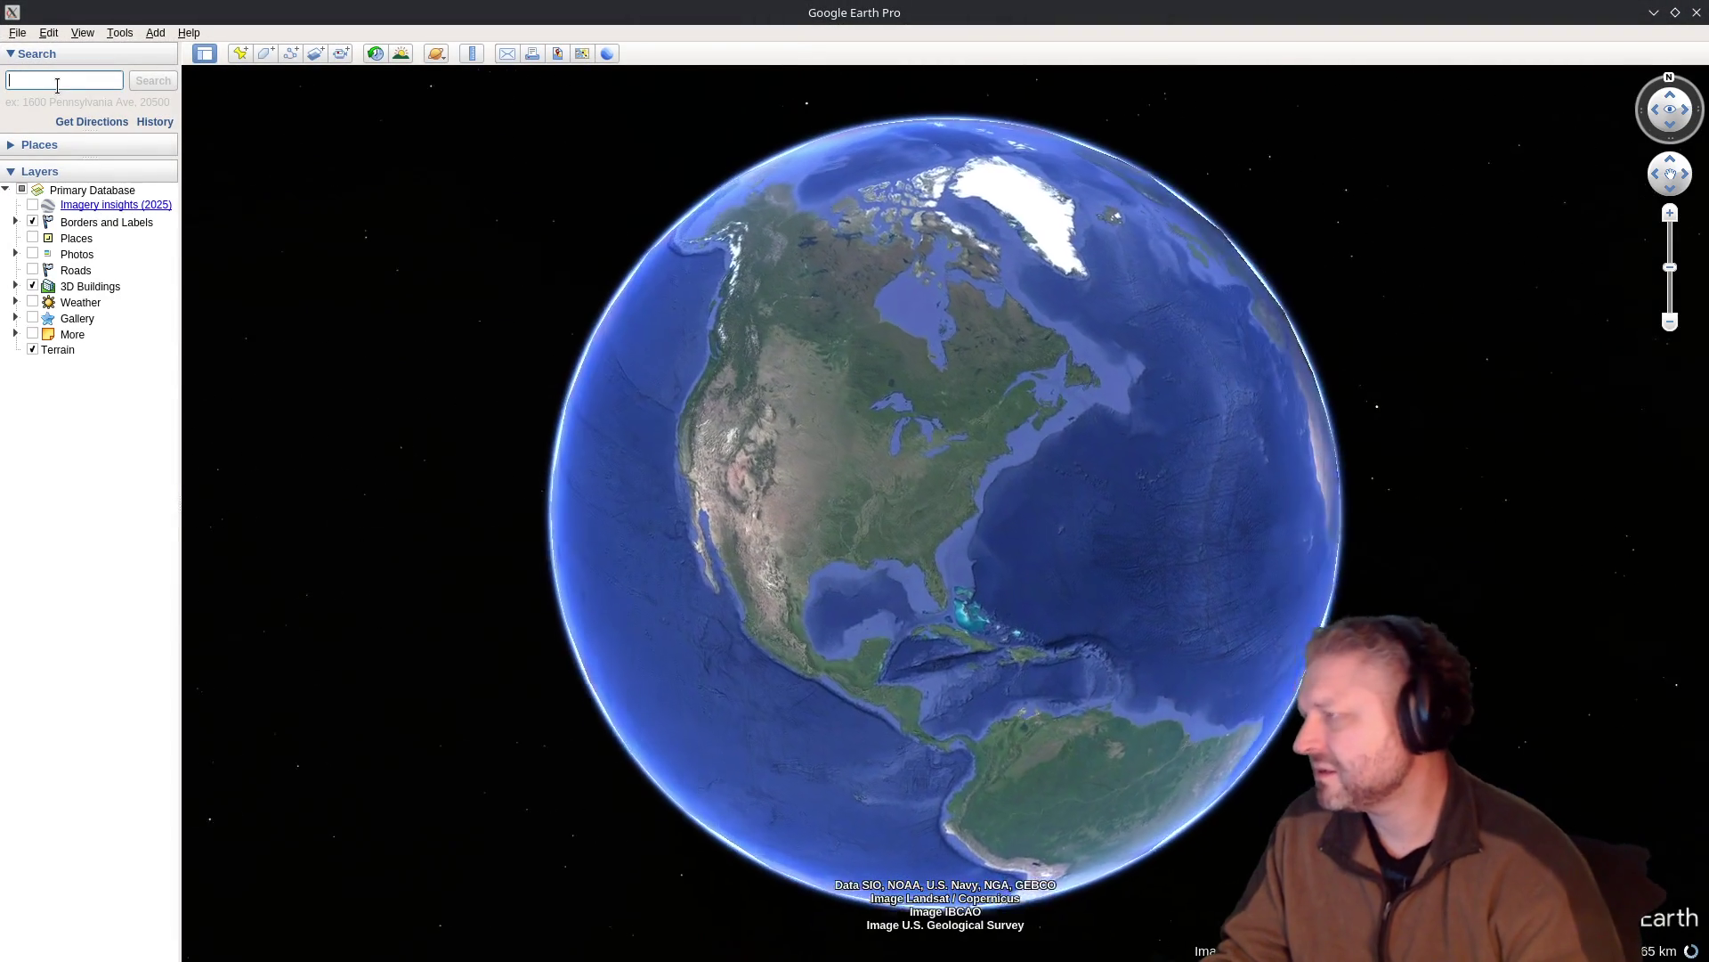
text(algeria)
key(Return)
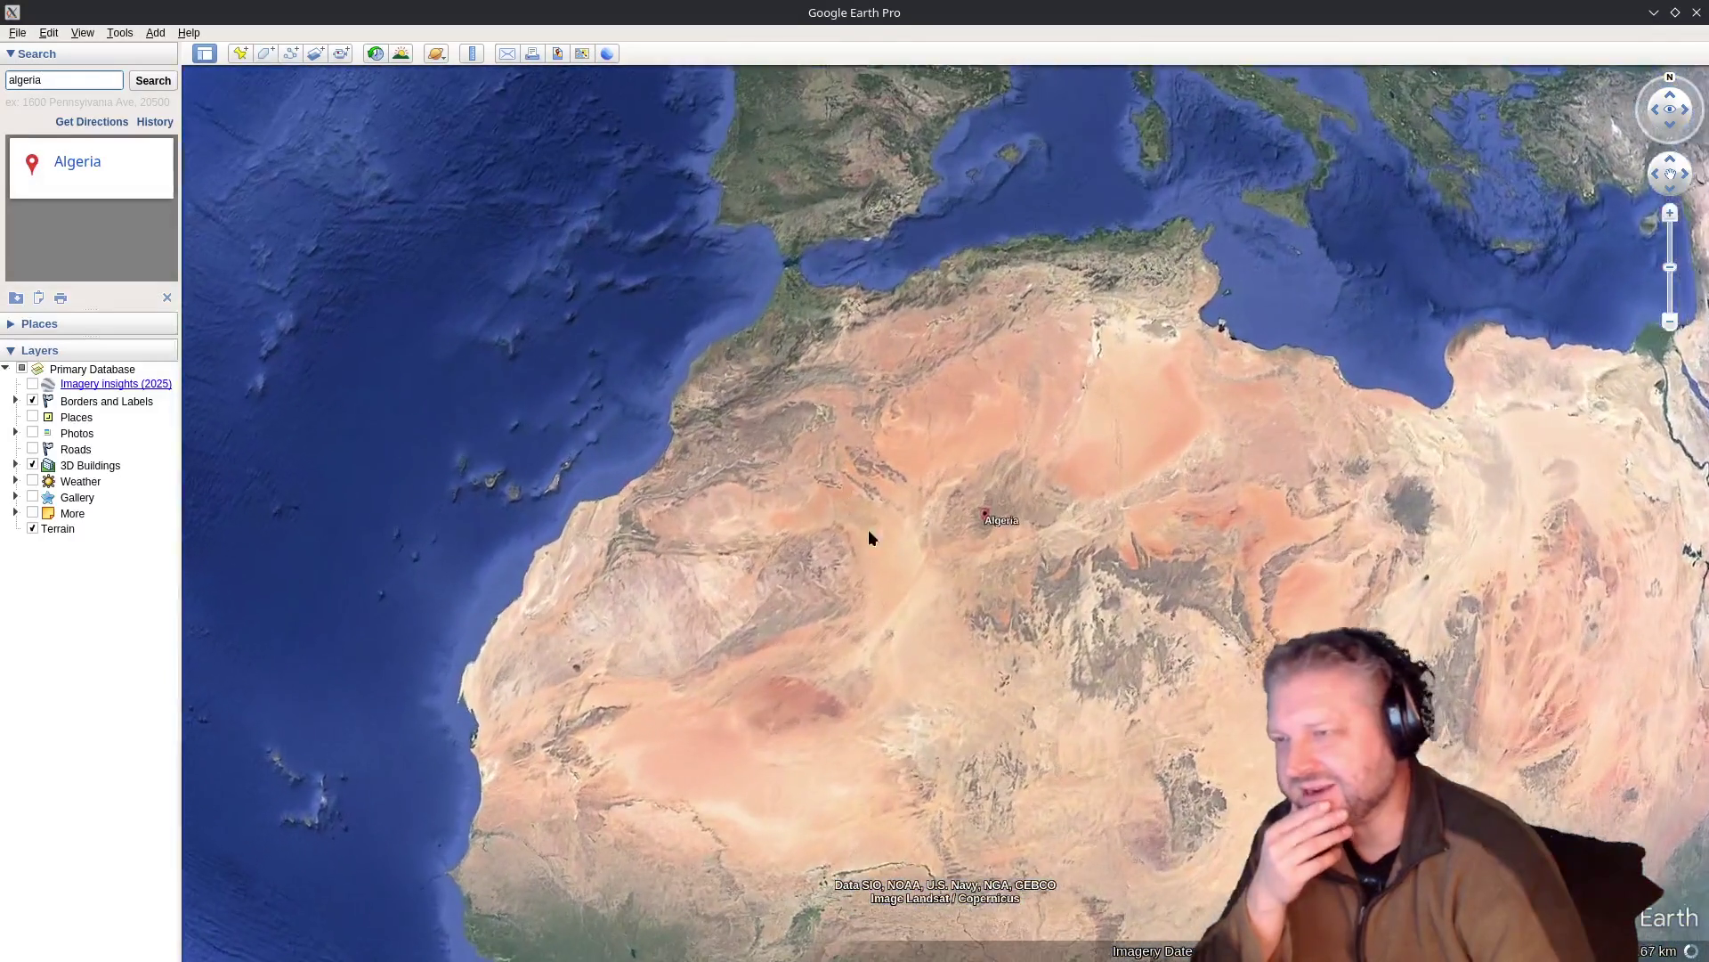
Zoom and pan around Algeria, Spain and the Mediterranean, then close Google Earth Pro
scroll(915, 508, down, 3)
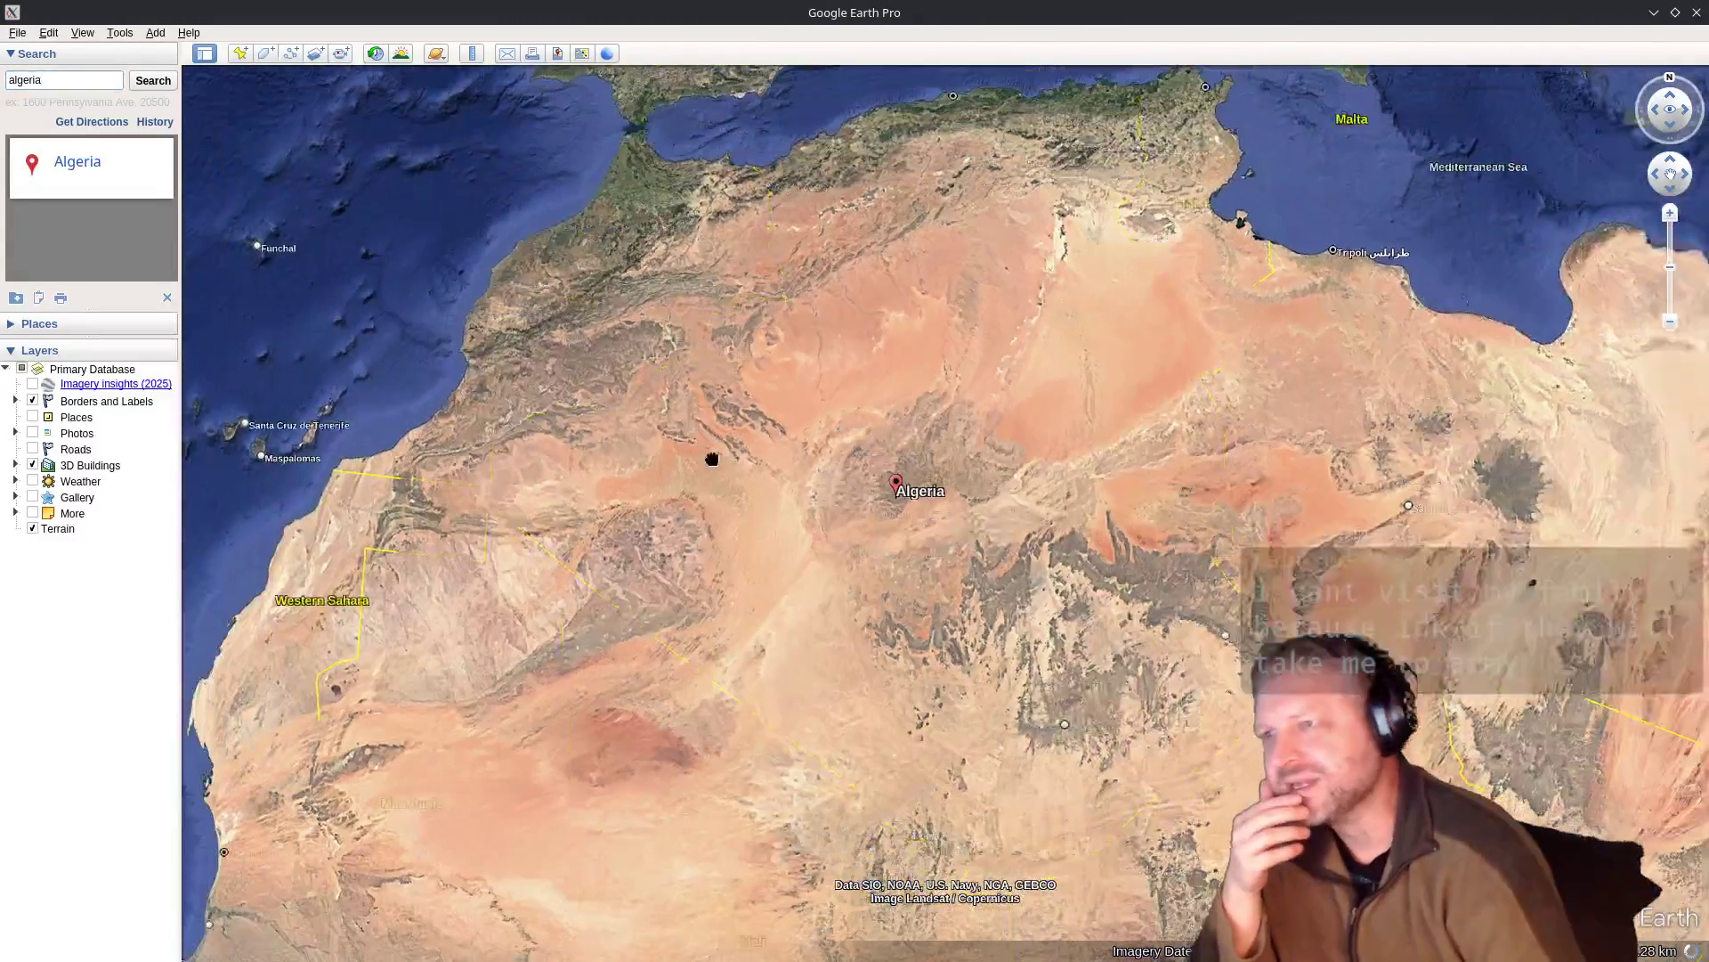
scroll(712, 459, down, 3)
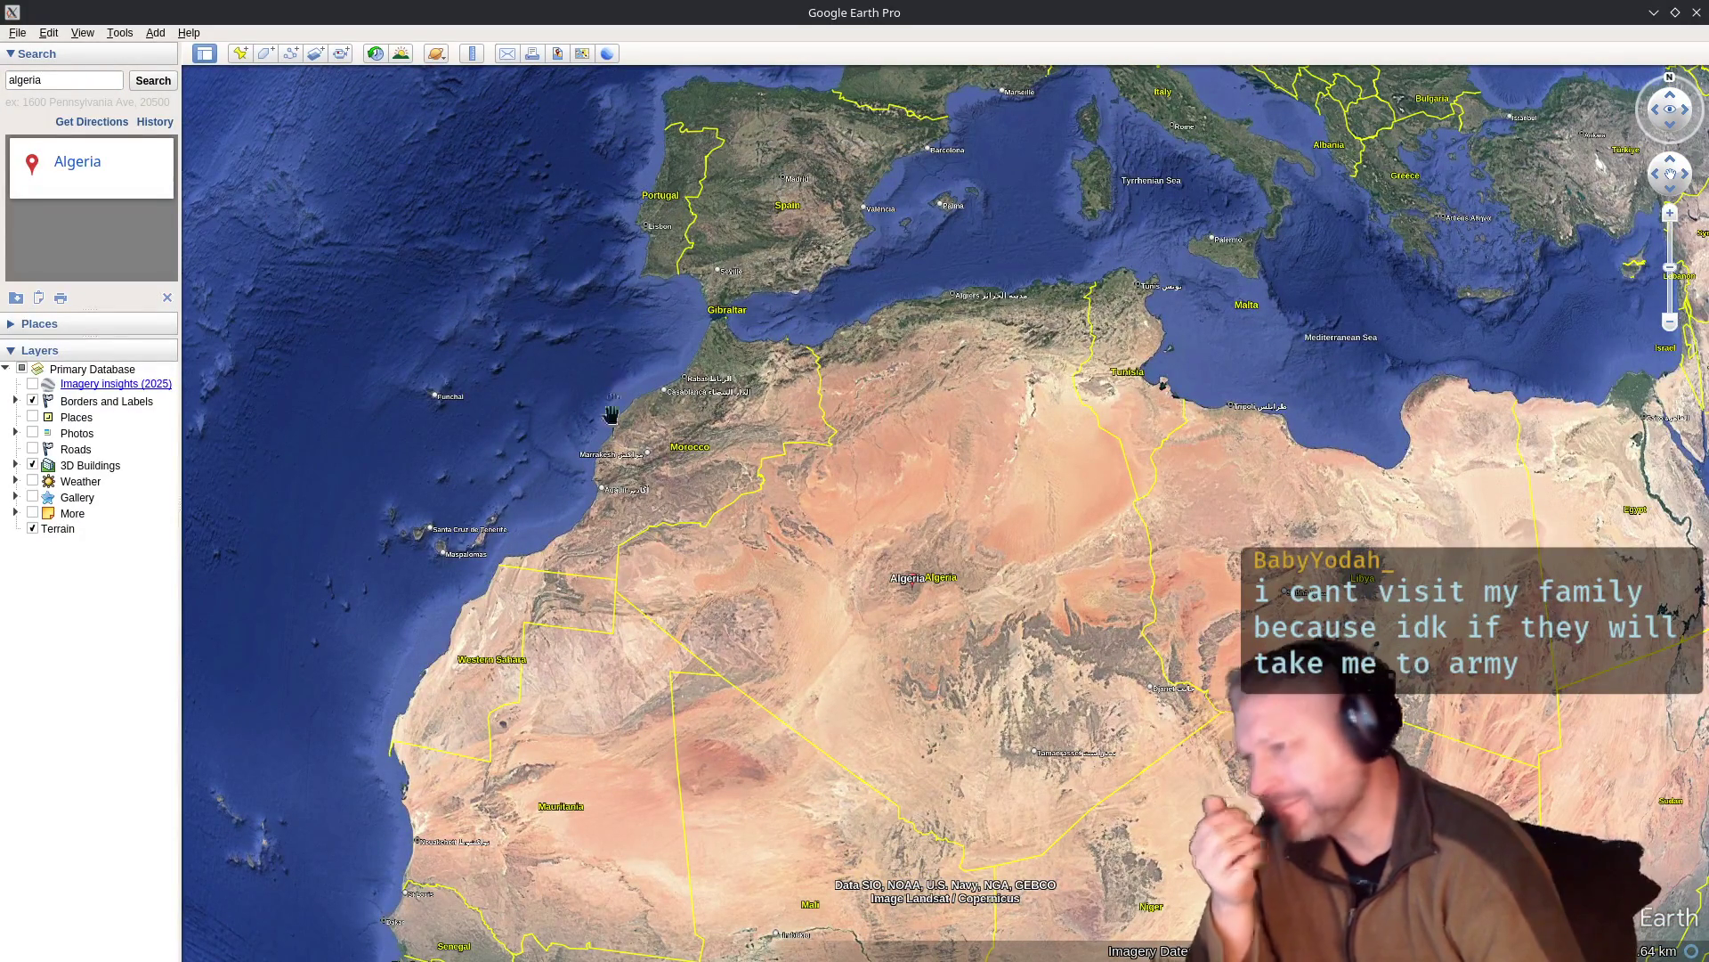
scroll(612, 403, up, 3)
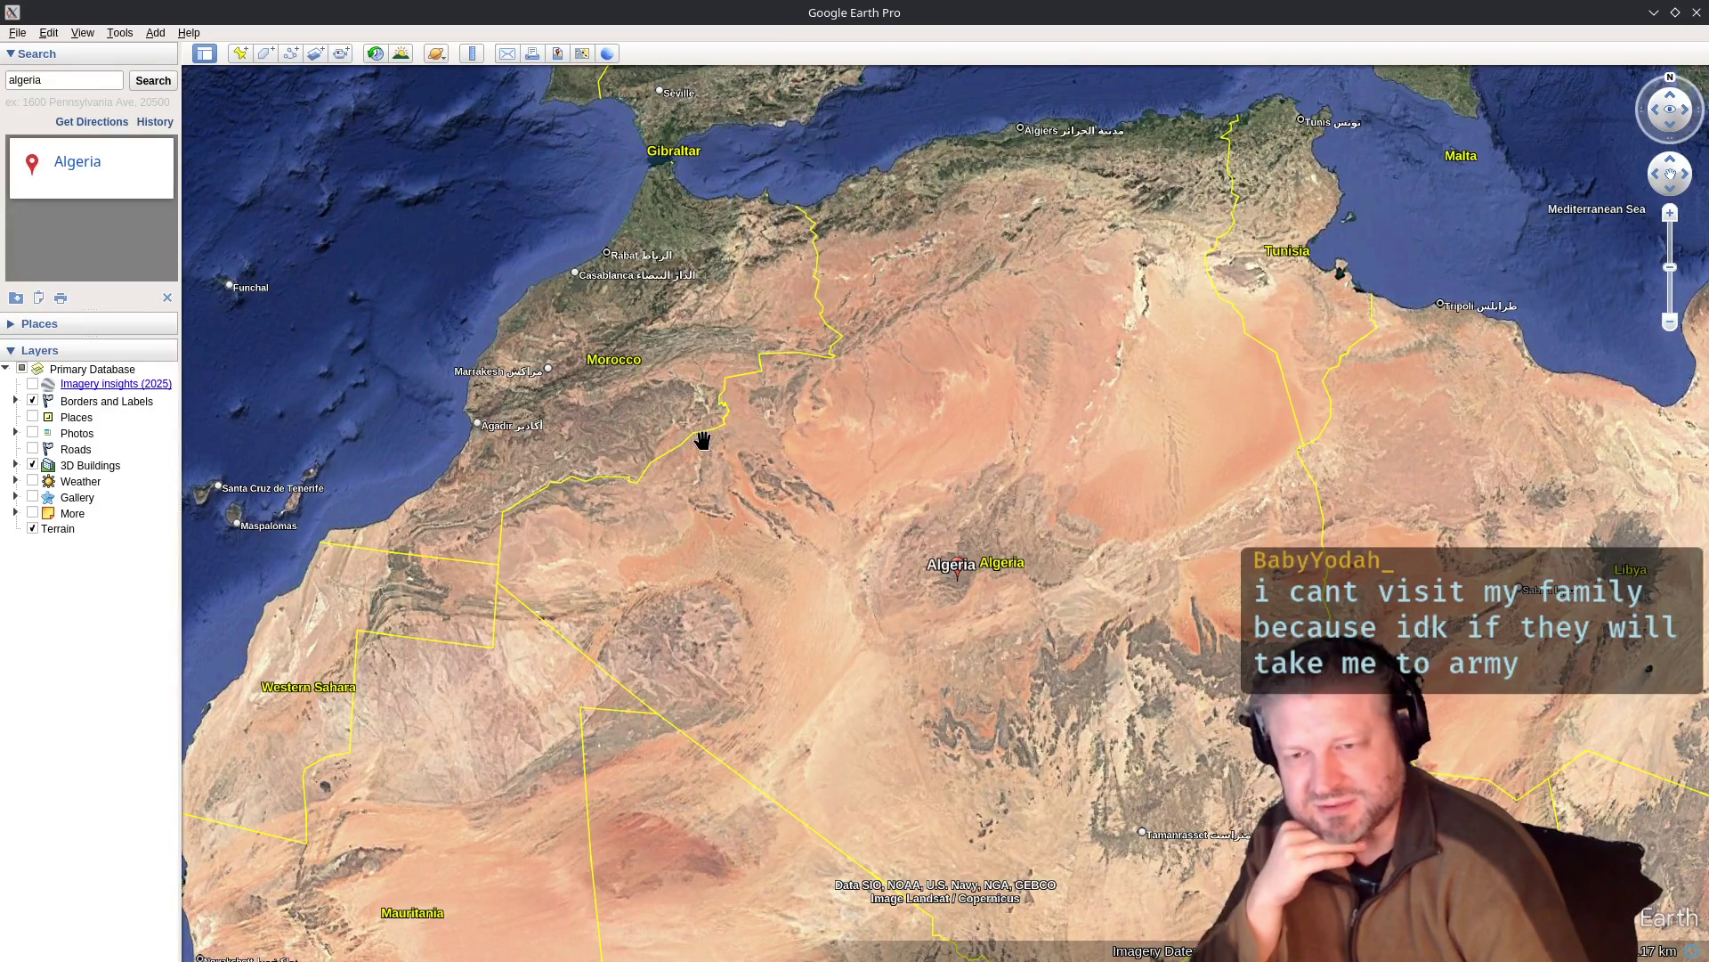
scroll(701, 439, down, 3)
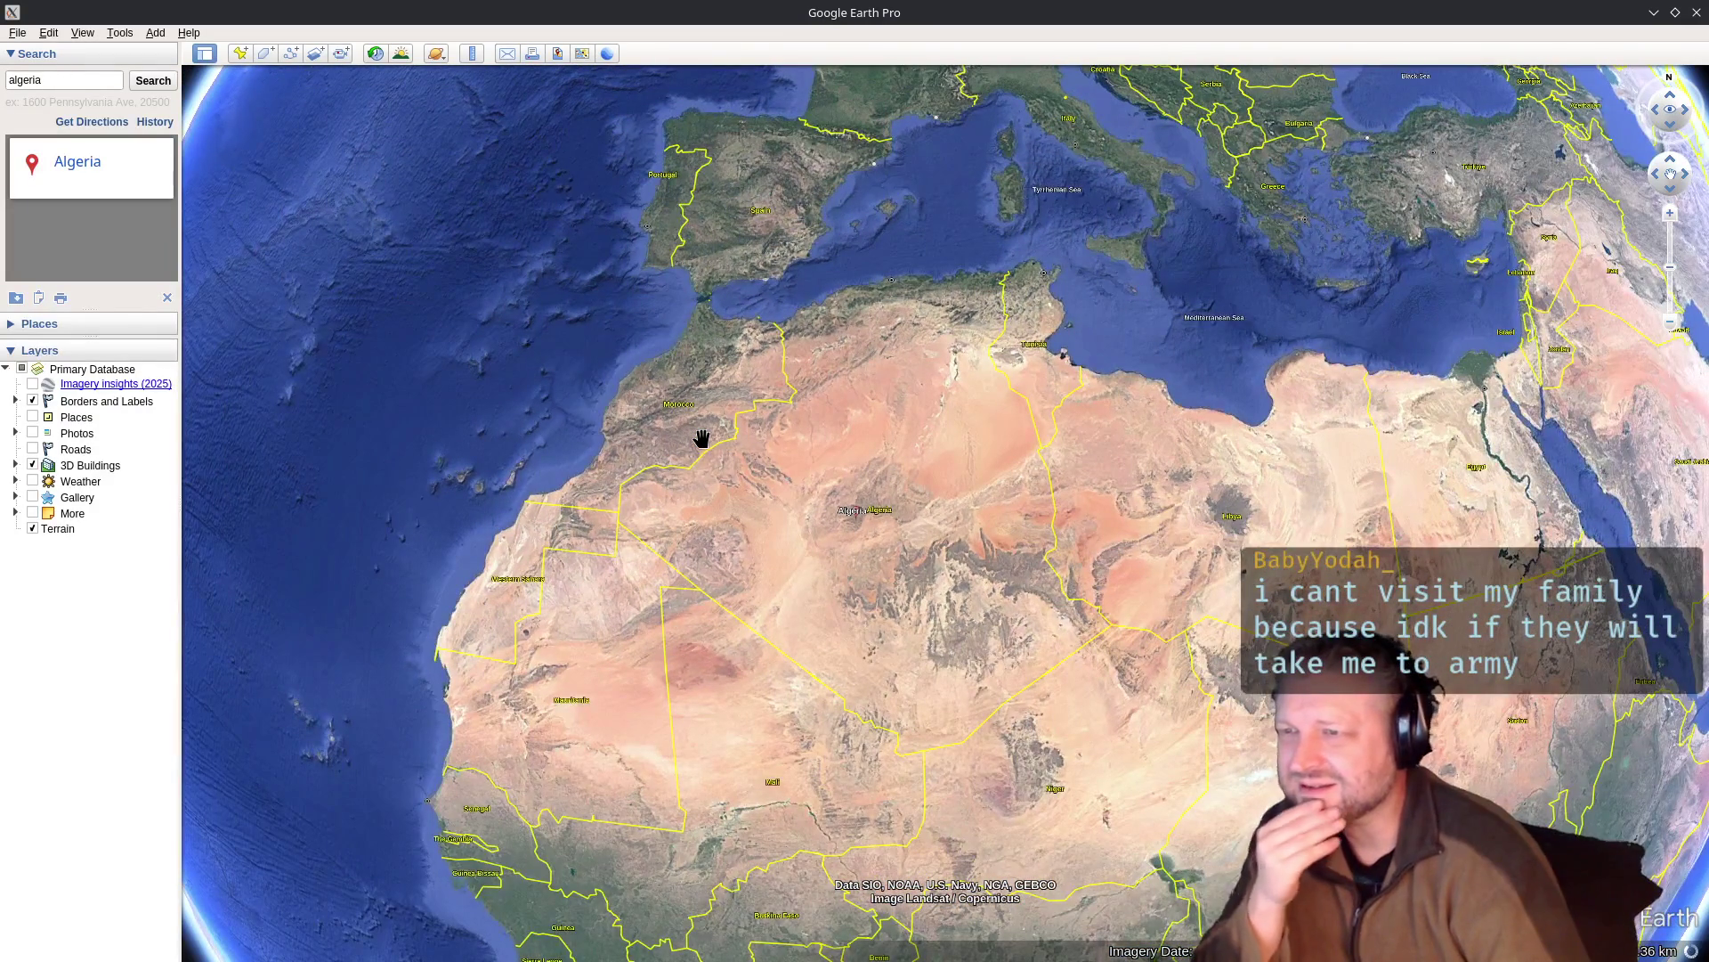
scroll(691, 412, up, 2)
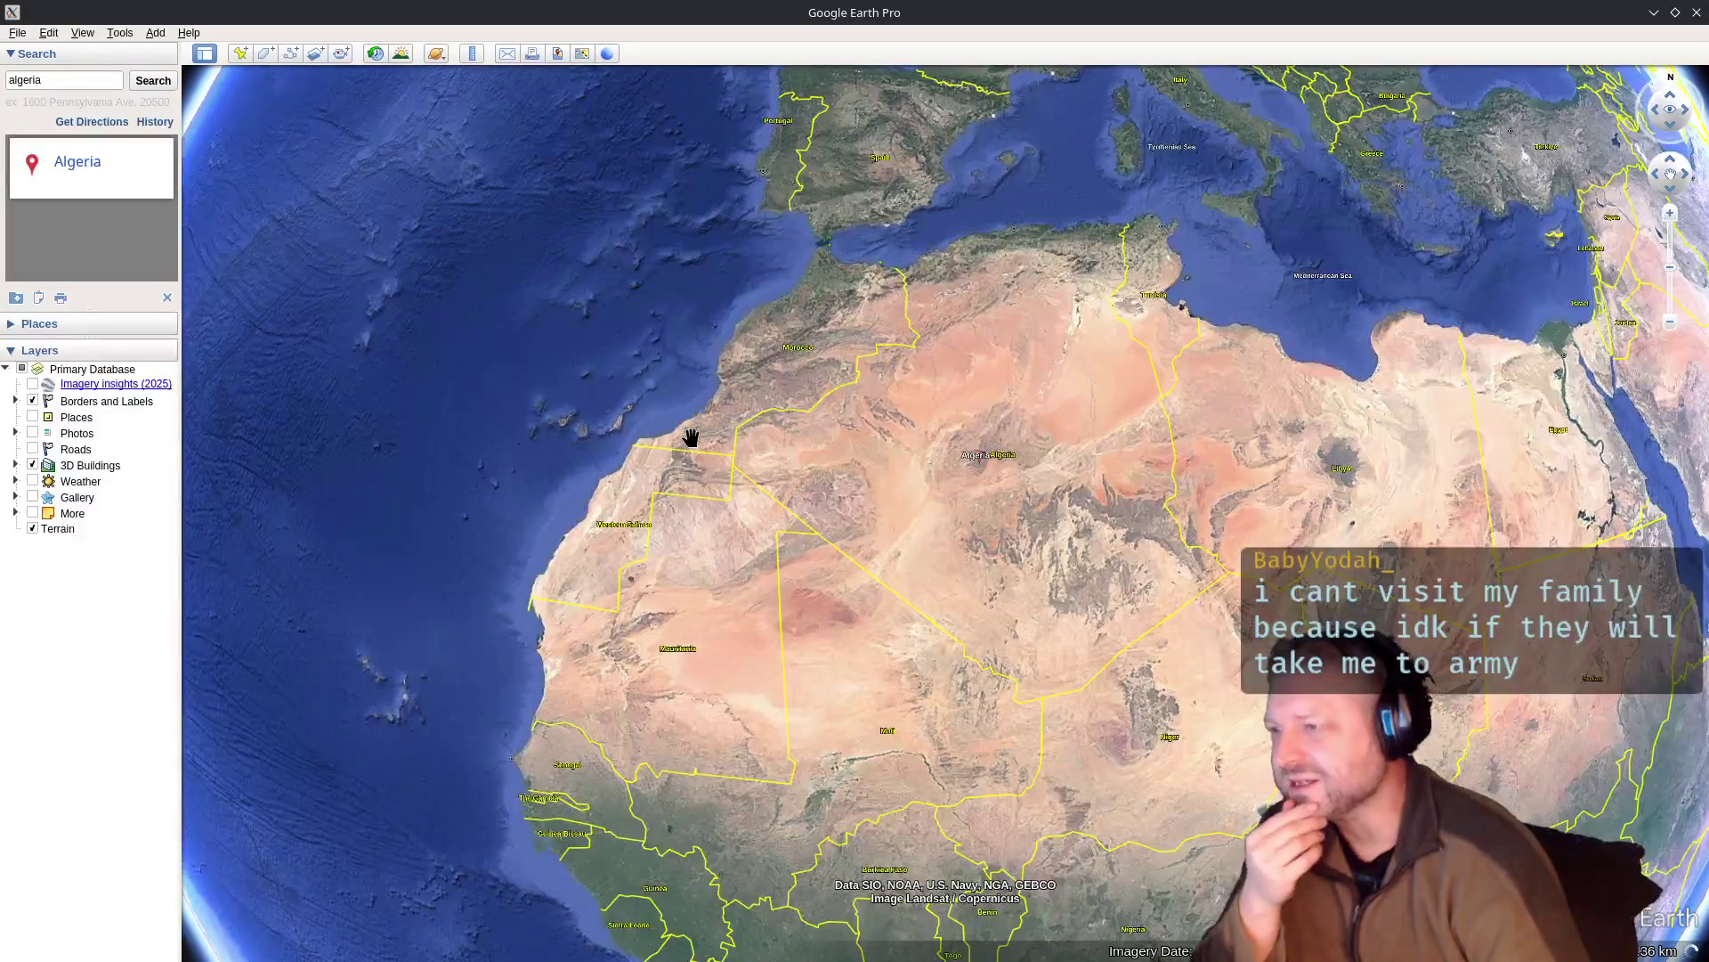
scroll(724, 327, up, 2)
drag(813, 245, 757, 292)
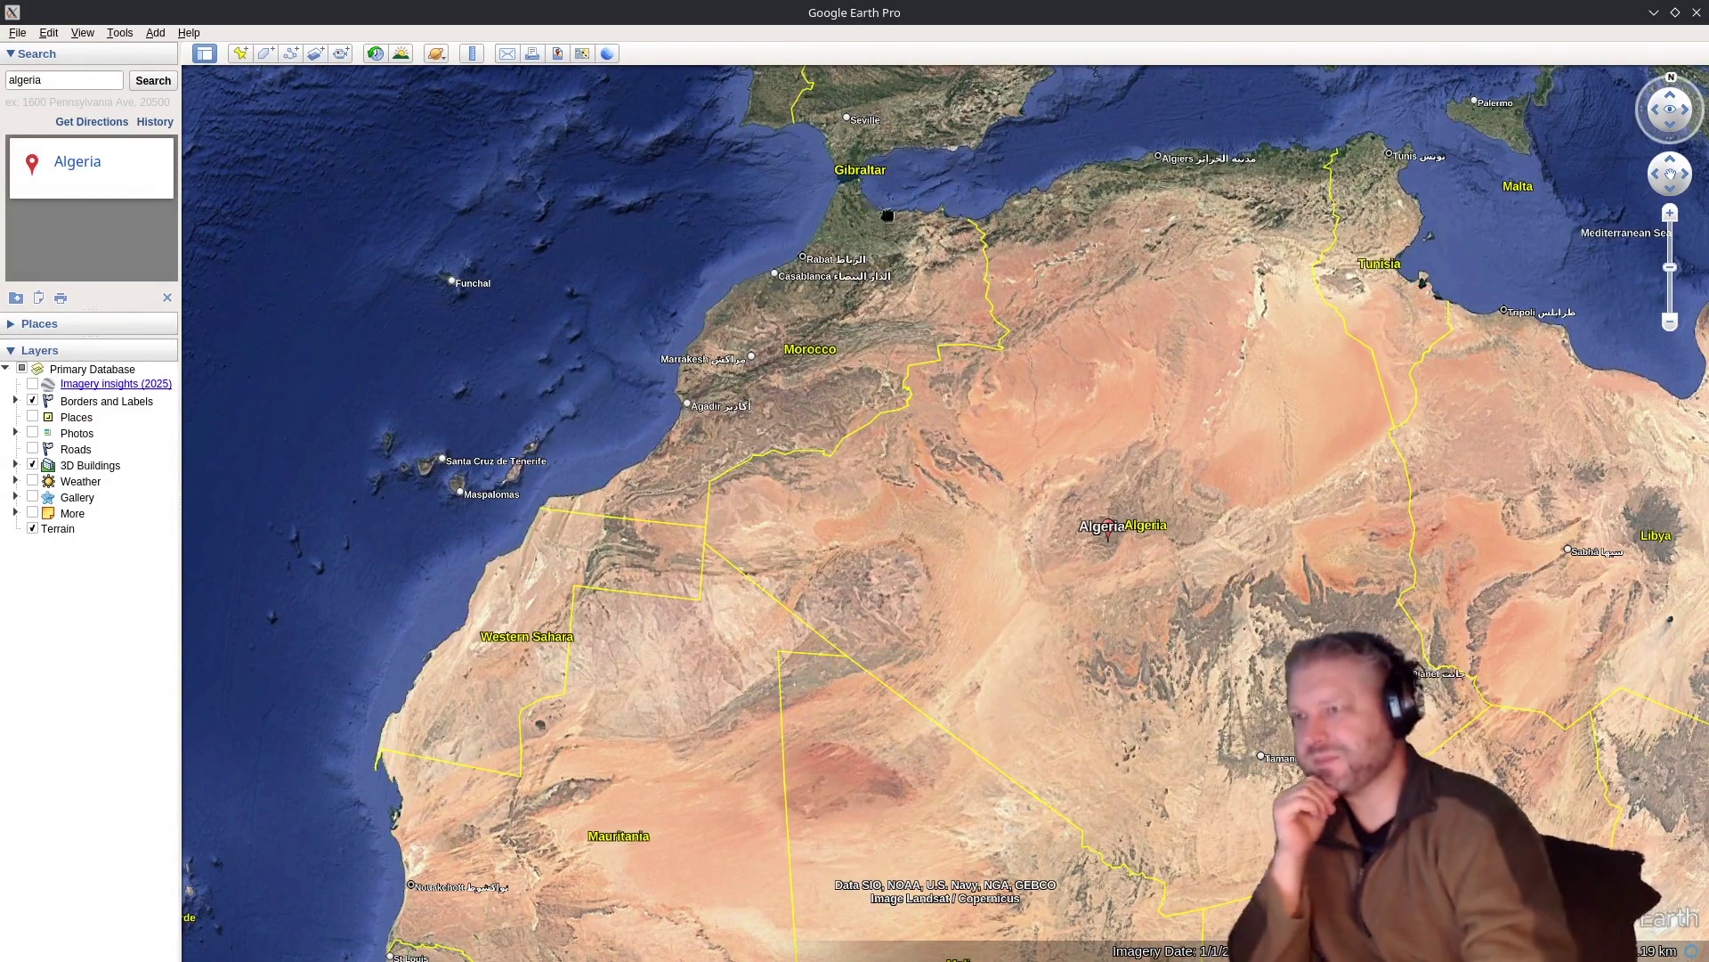
drag(847, 237, 547, 558)
scroll(548, 557, down, 5)
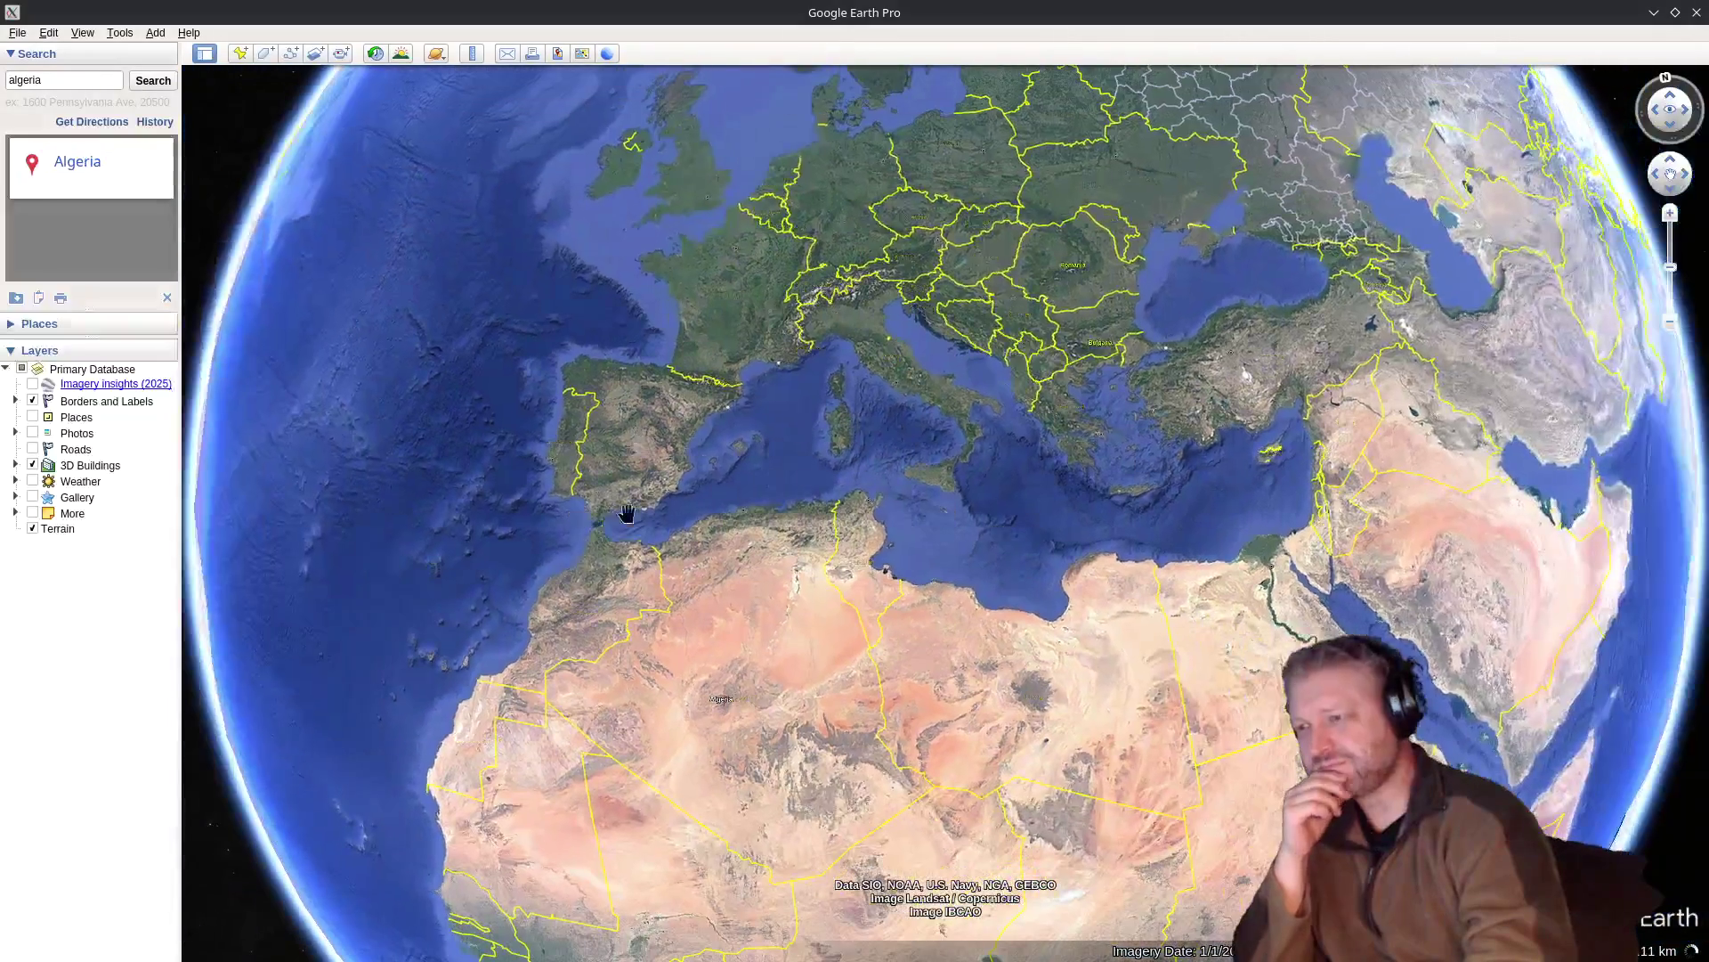
mouse_move(627, 513)
mouse_down()
mouse_move(775, 413)
mouse_move(709, 591)
mouse_move(870, 283)
mouse_up()
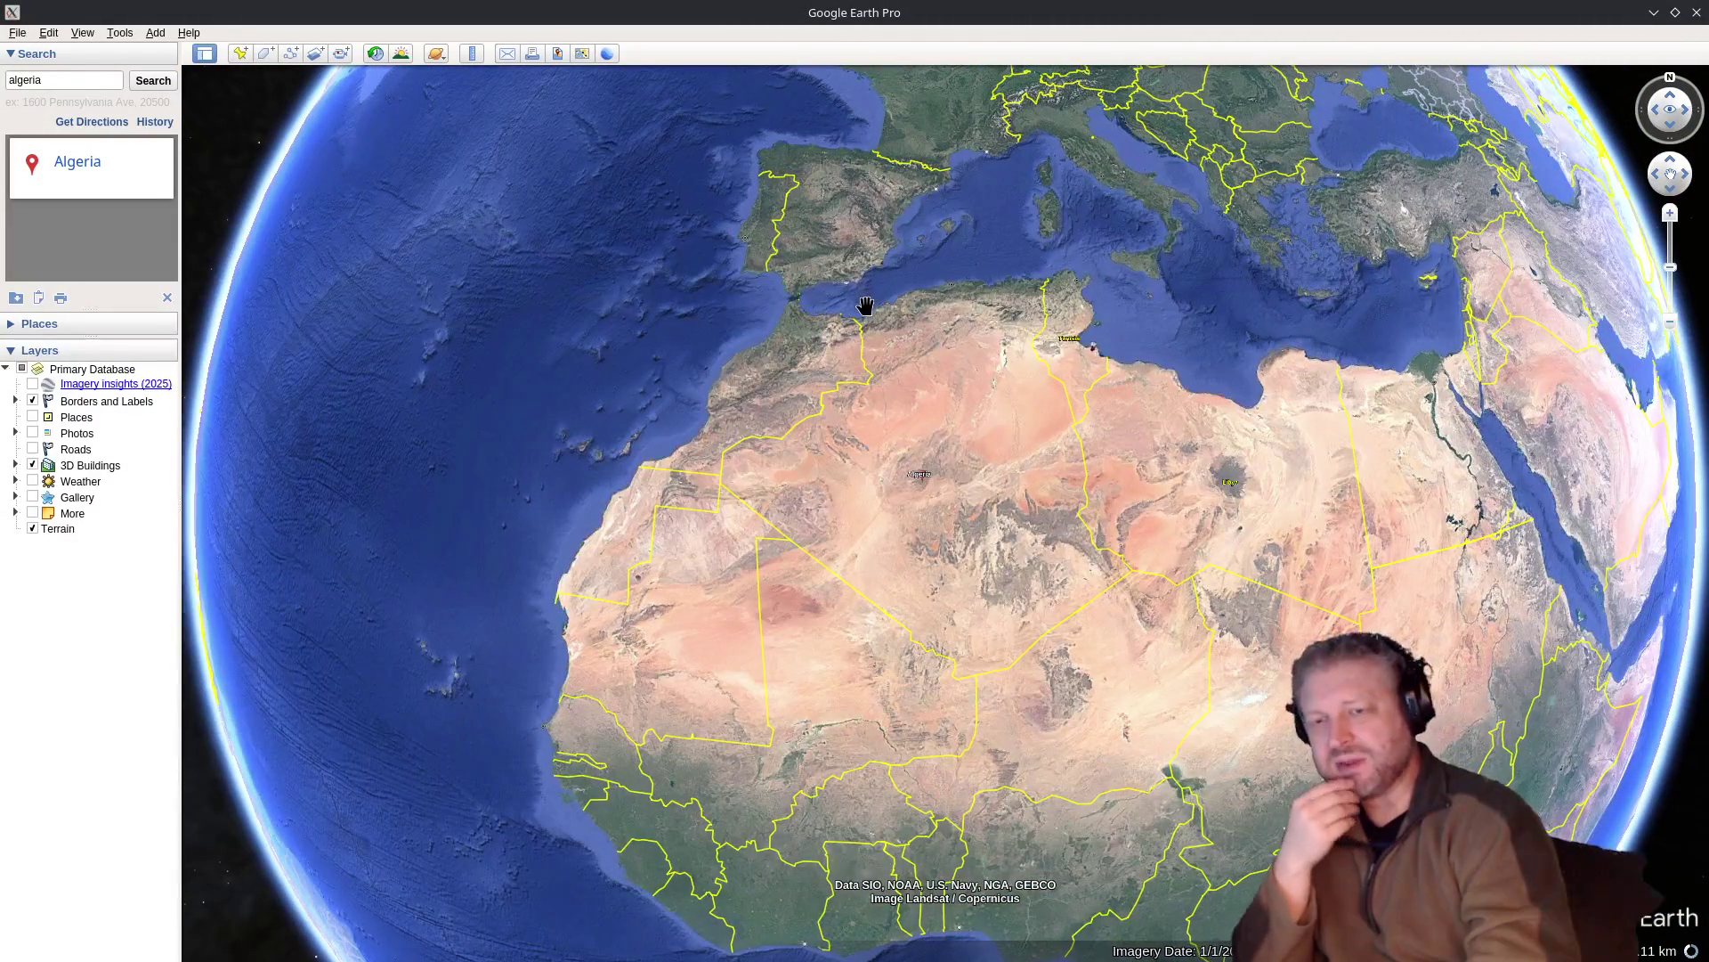
click(1700, 12)
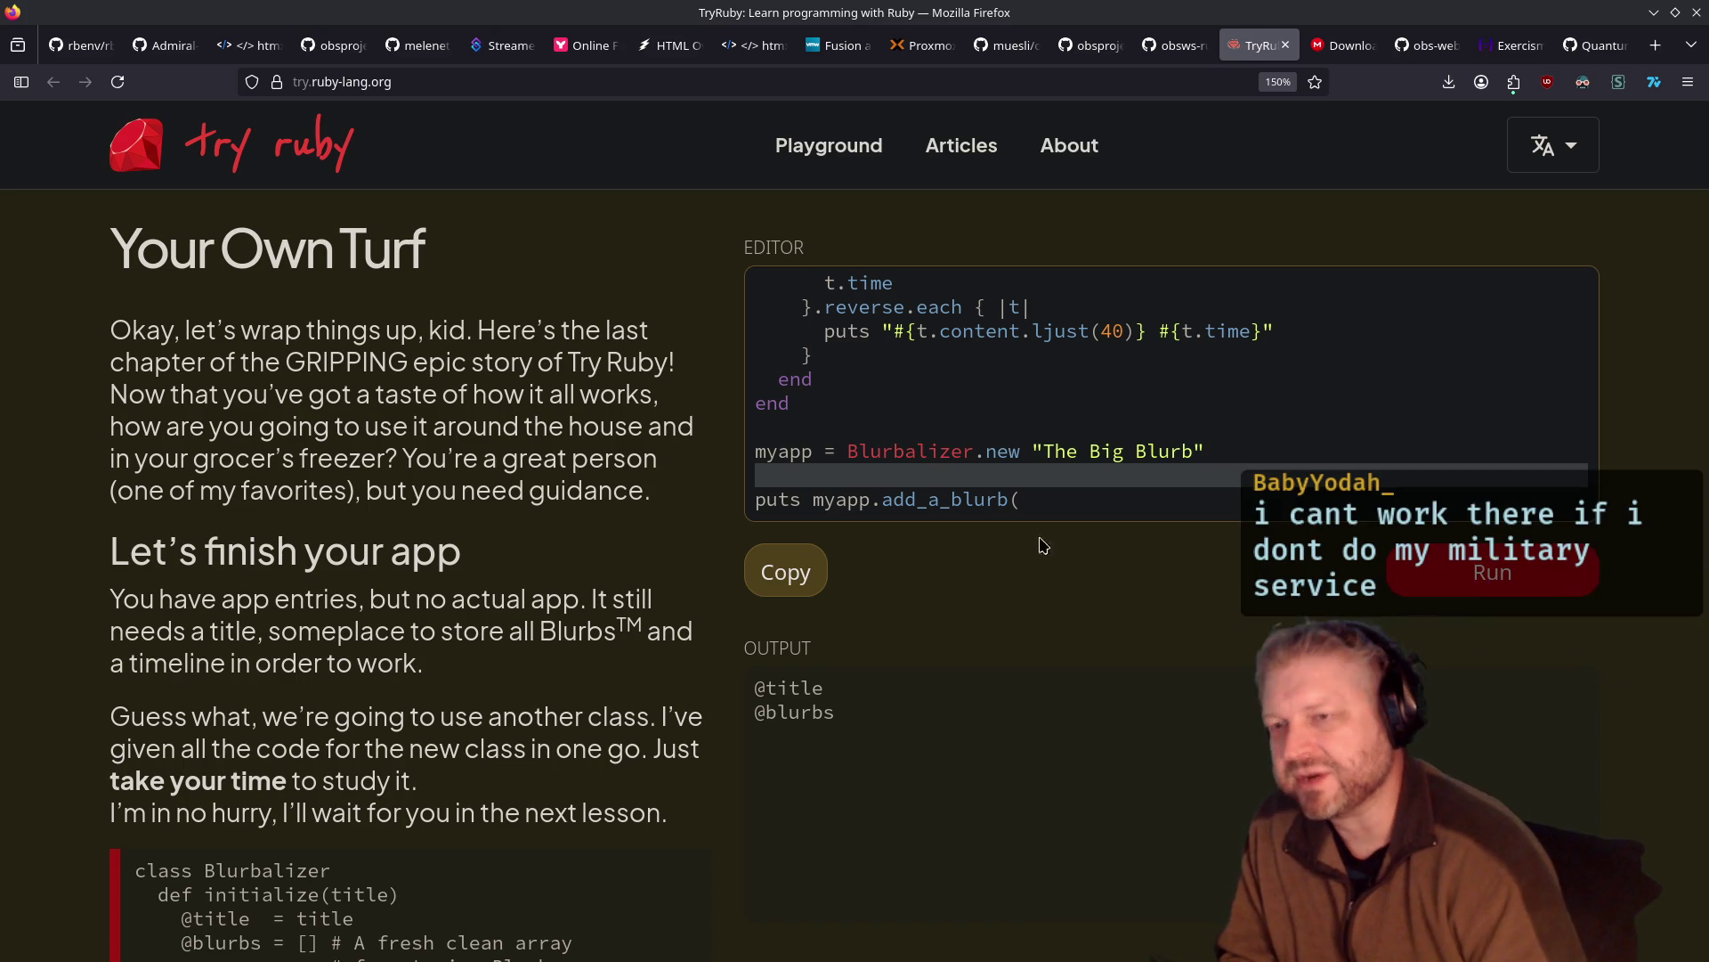
Advance to the 'What's that Blurb all about?' lesson
scroll(1032, 564, down, 5)
click(1559, 871)
scroll(859, 599, up, 2)
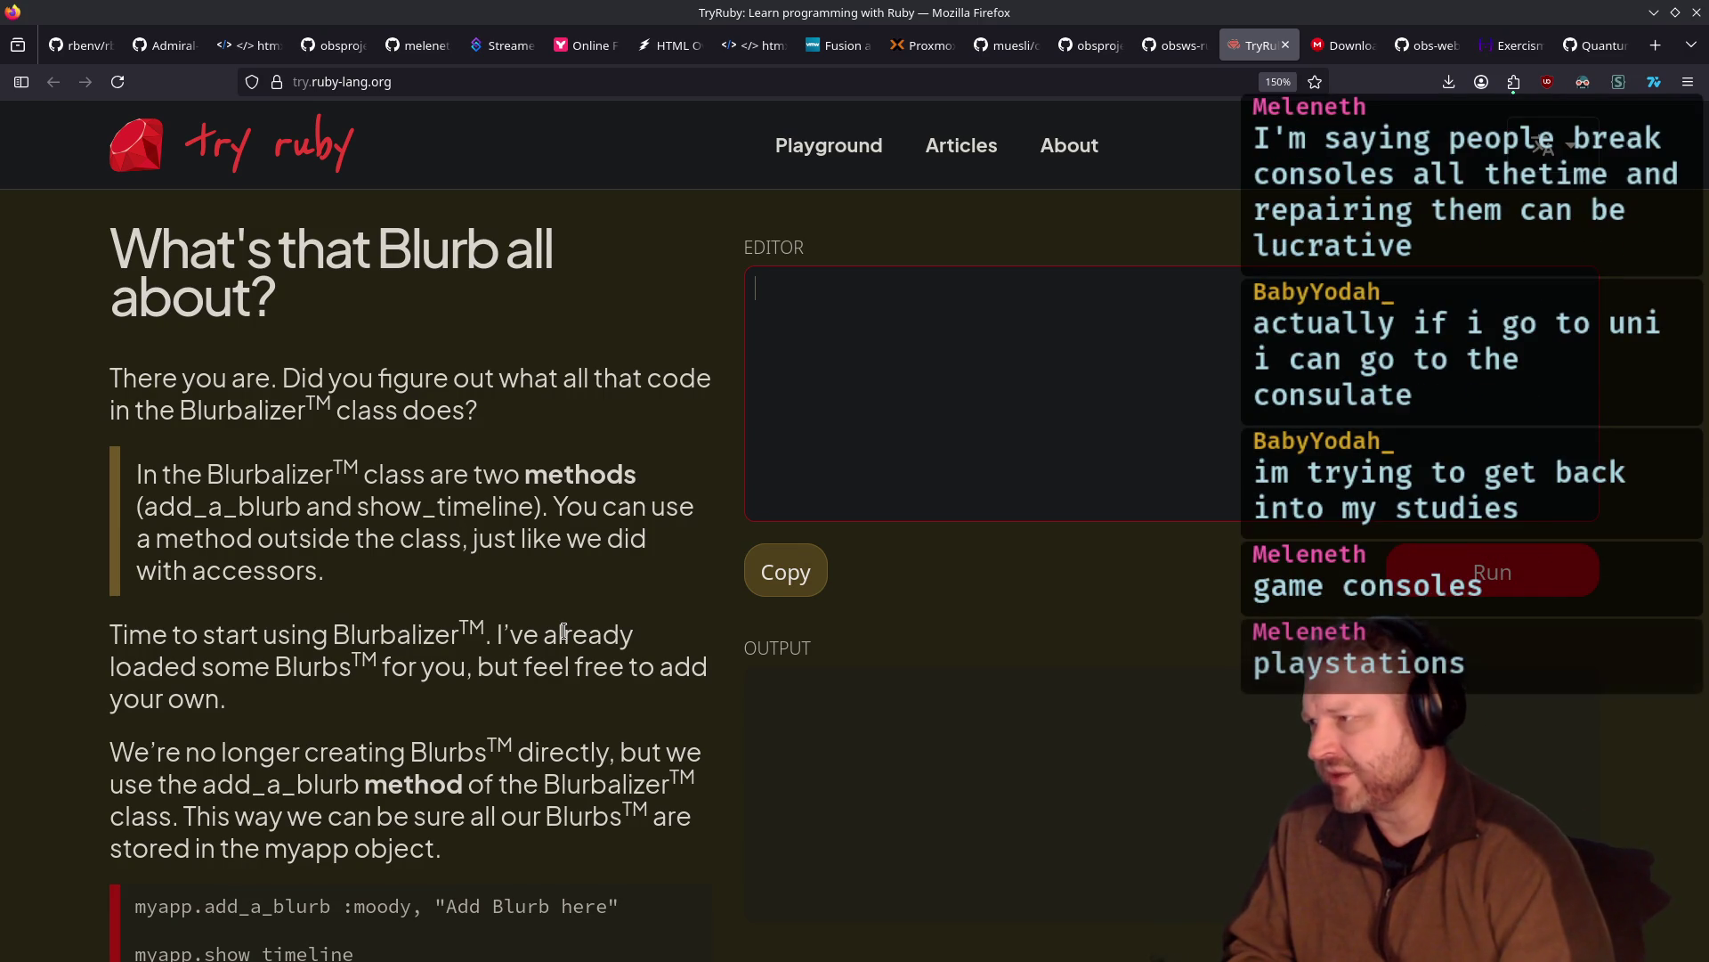
Load and run the sample code, listing The Big Blurb's 7 blurbs
scroll(564, 632, down, 3)
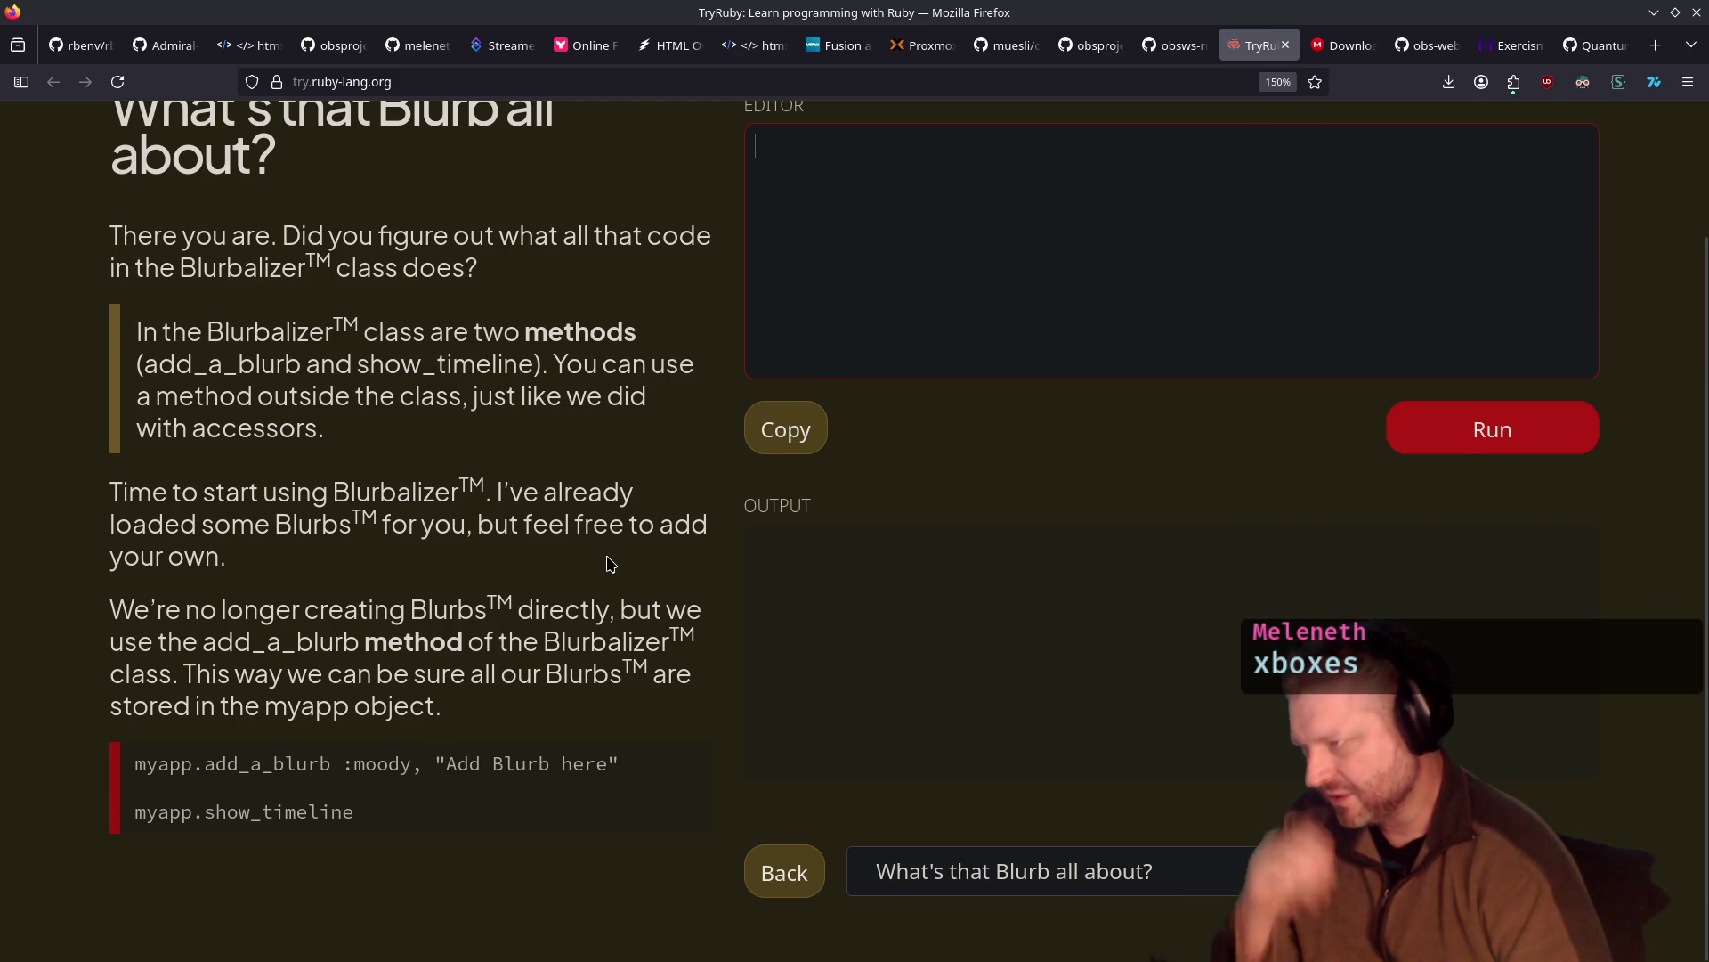
click(780, 431)
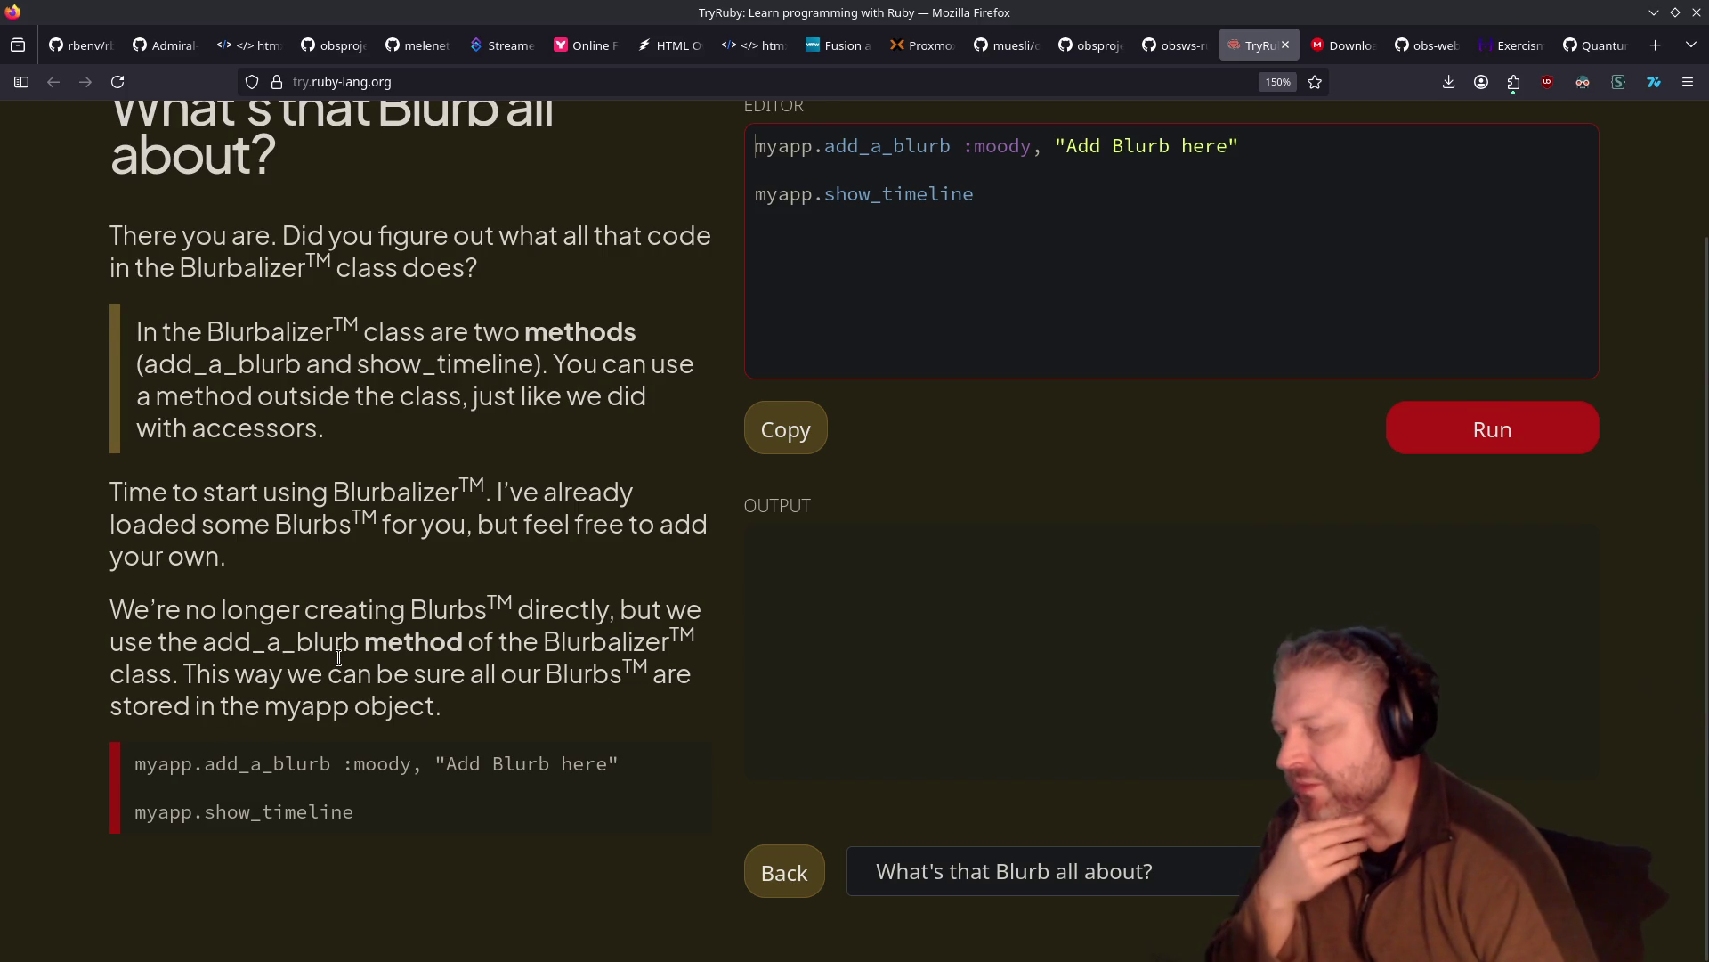
click(1433, 424)
scroll(904, 674, up, 1)
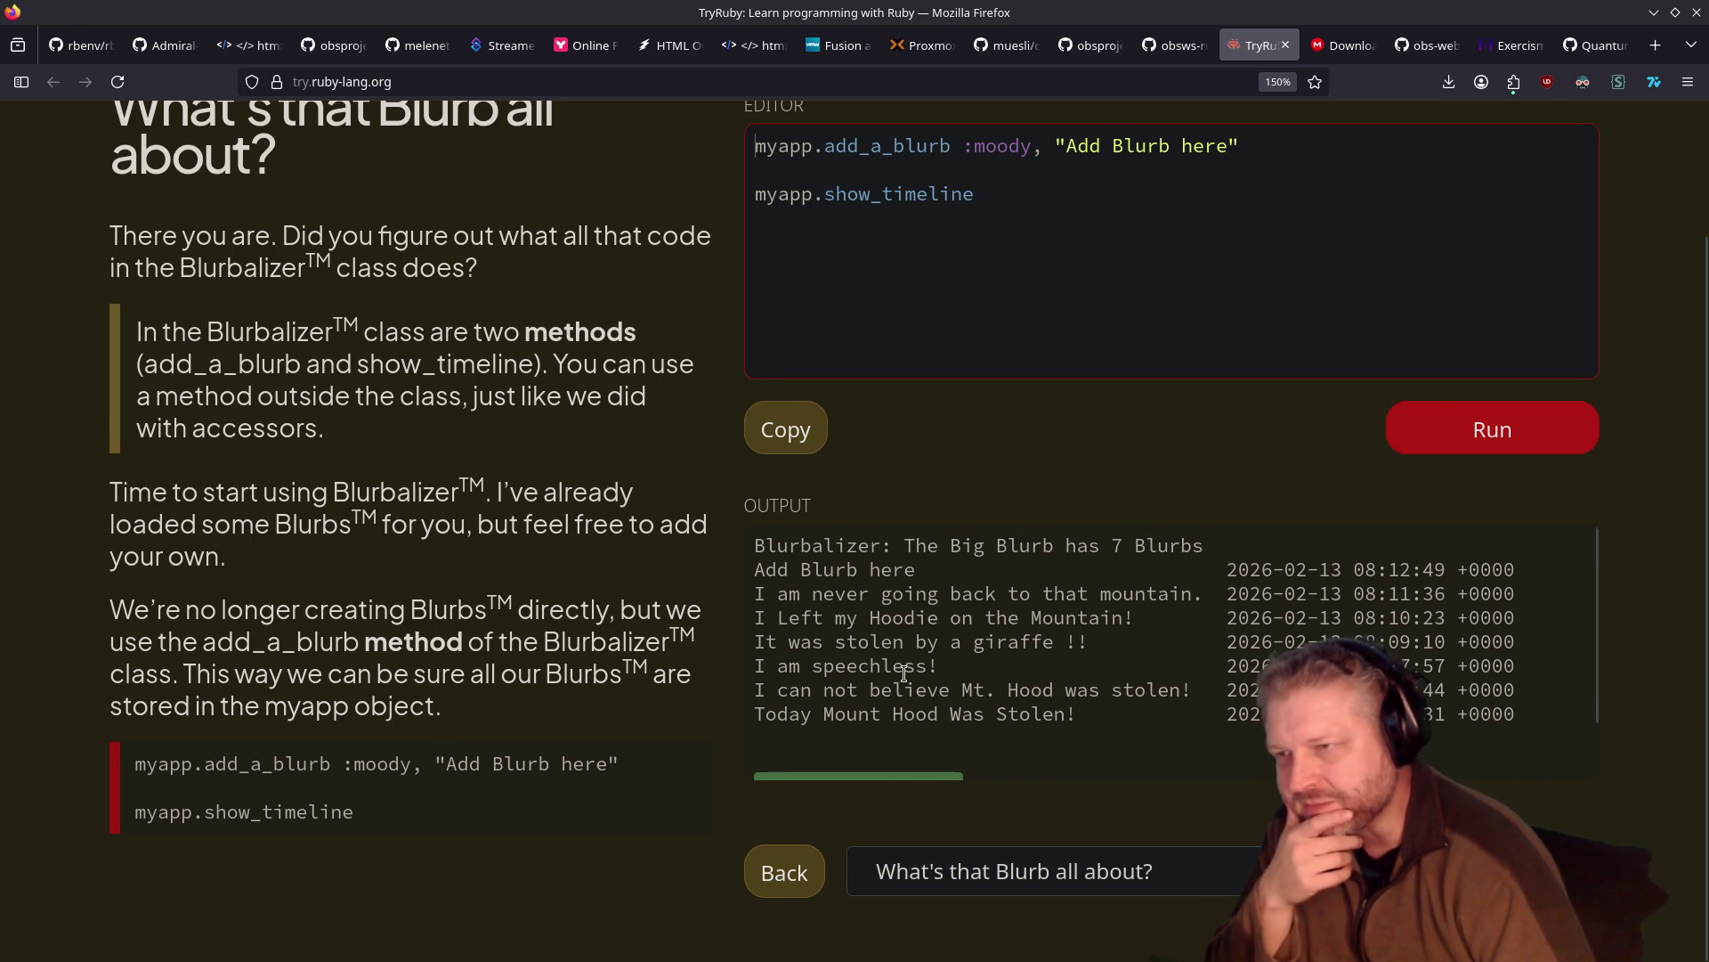
scroll(1000, 335, up, 3)
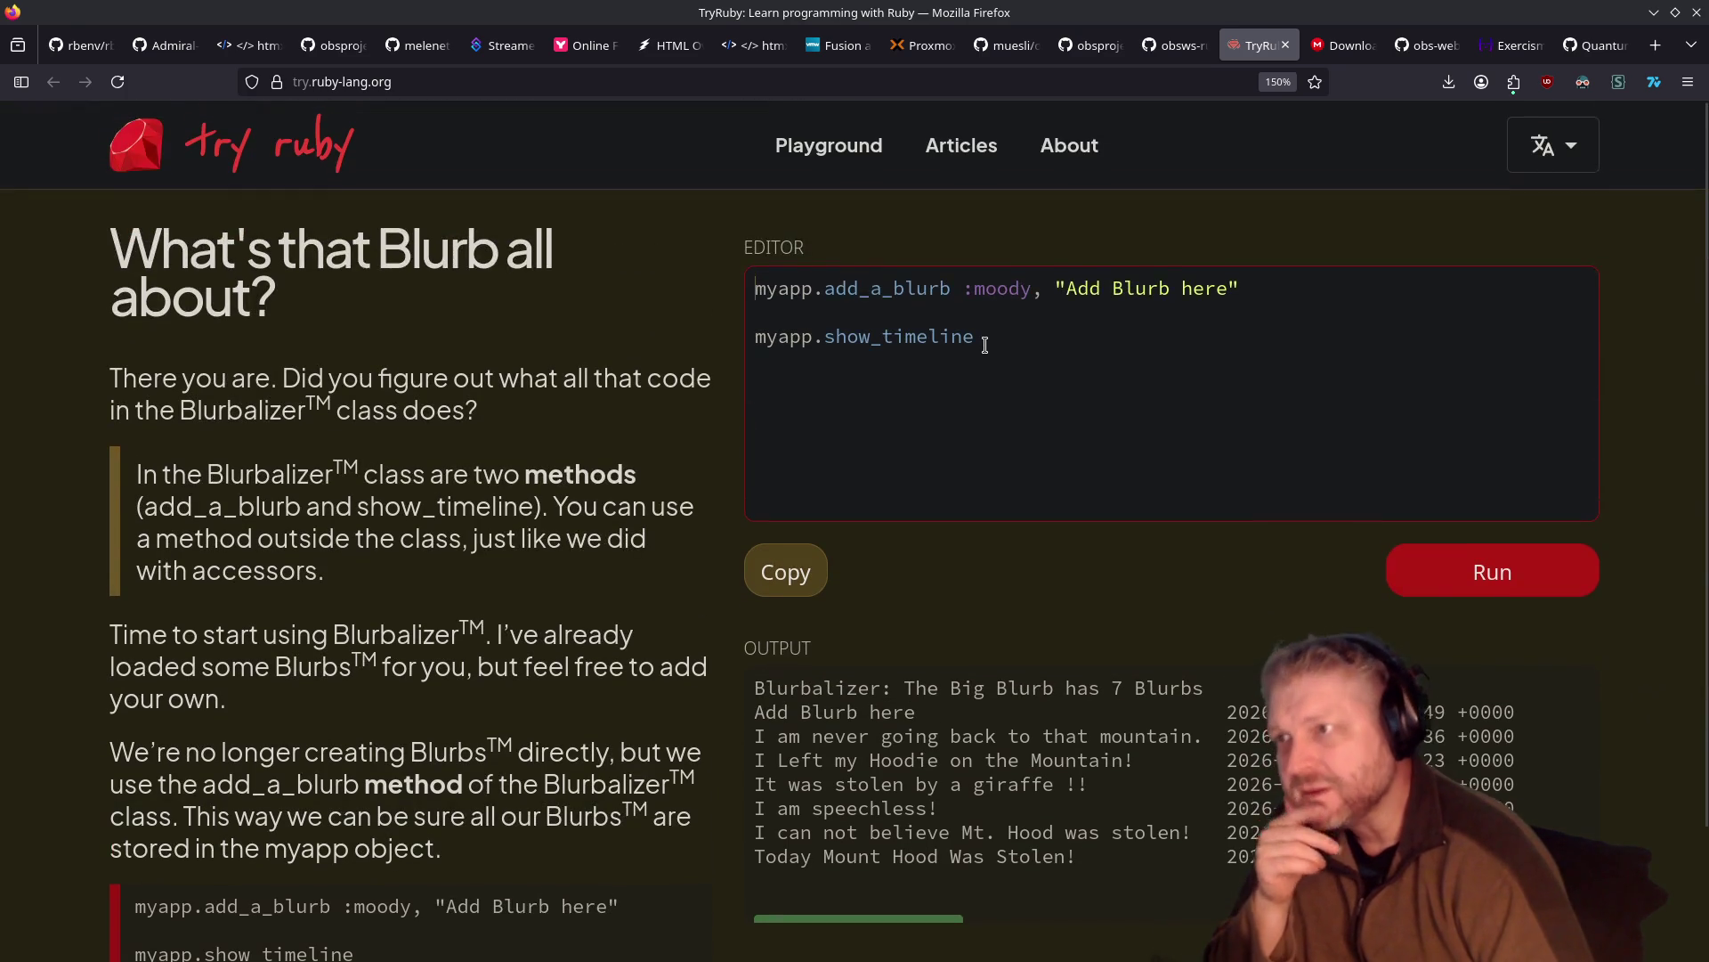
Inspect the show_timeline call in the code, then return to the Your Own Turf lesson
drag(1240, 288, 819, 288)
click(819, 288)
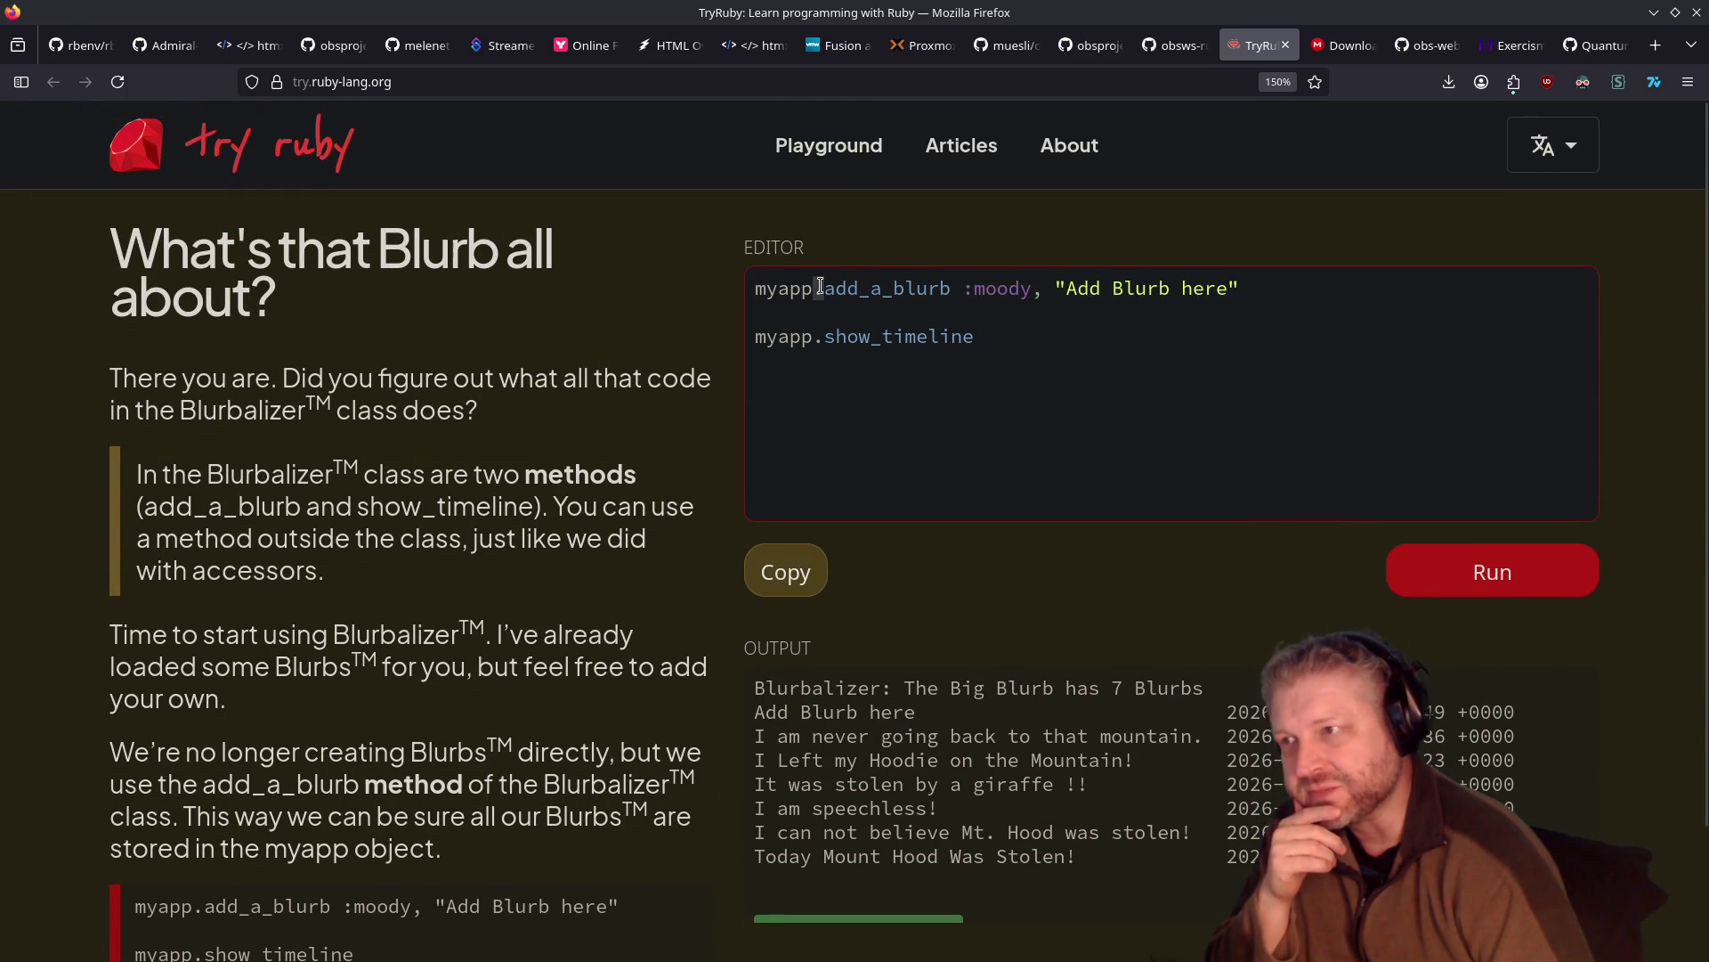
double_click(902, 333)
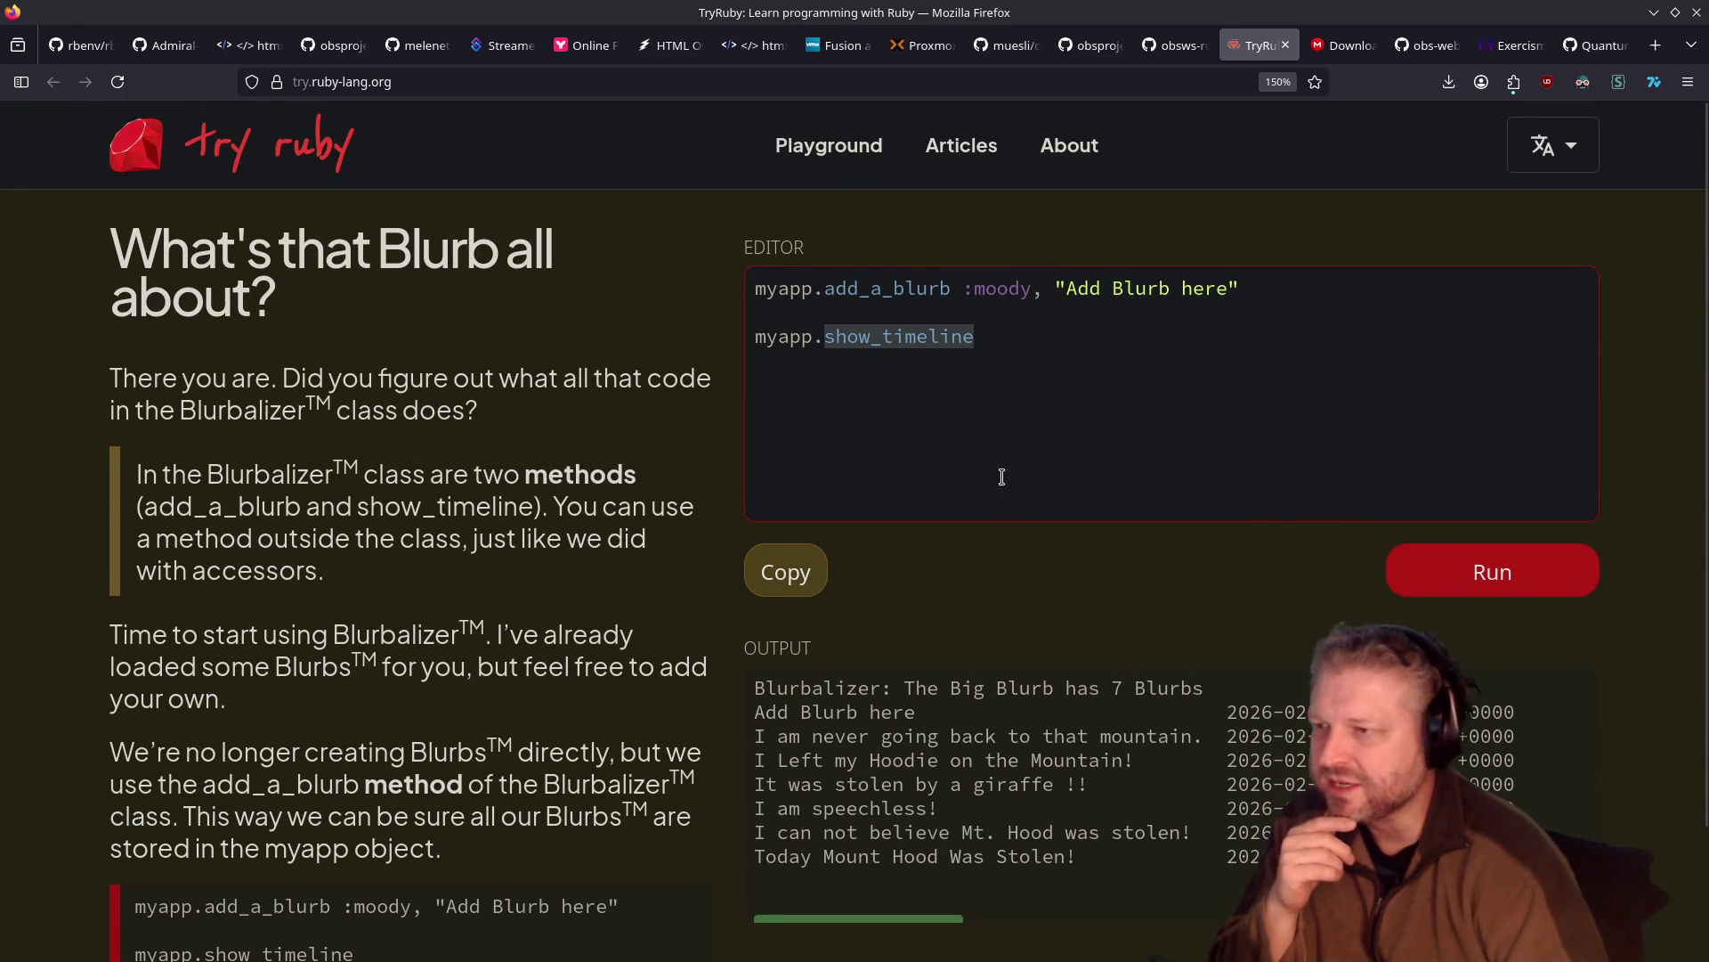
scroll(926, 665, down, 3)
click(798, 875)
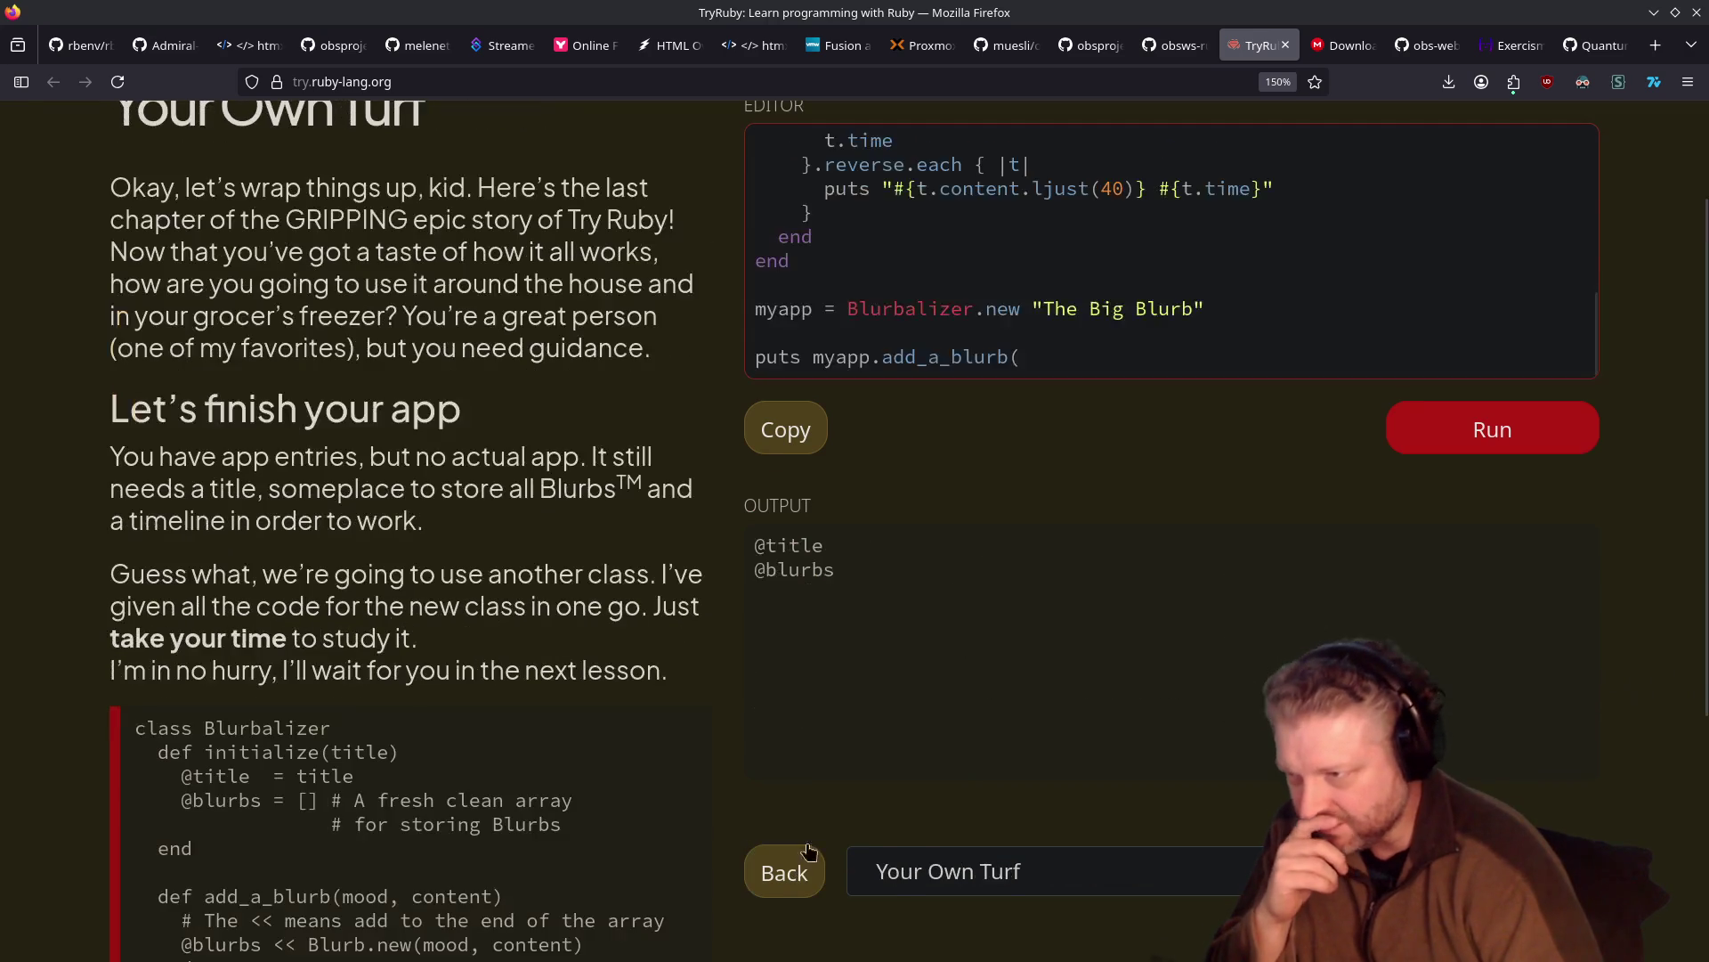
Change the last line to myapp.show_timeline, run it showing 0 Blurbs, then go to the next lesson
scroll(935, 578, up, 2)
scroll(964, 468, up, 4)
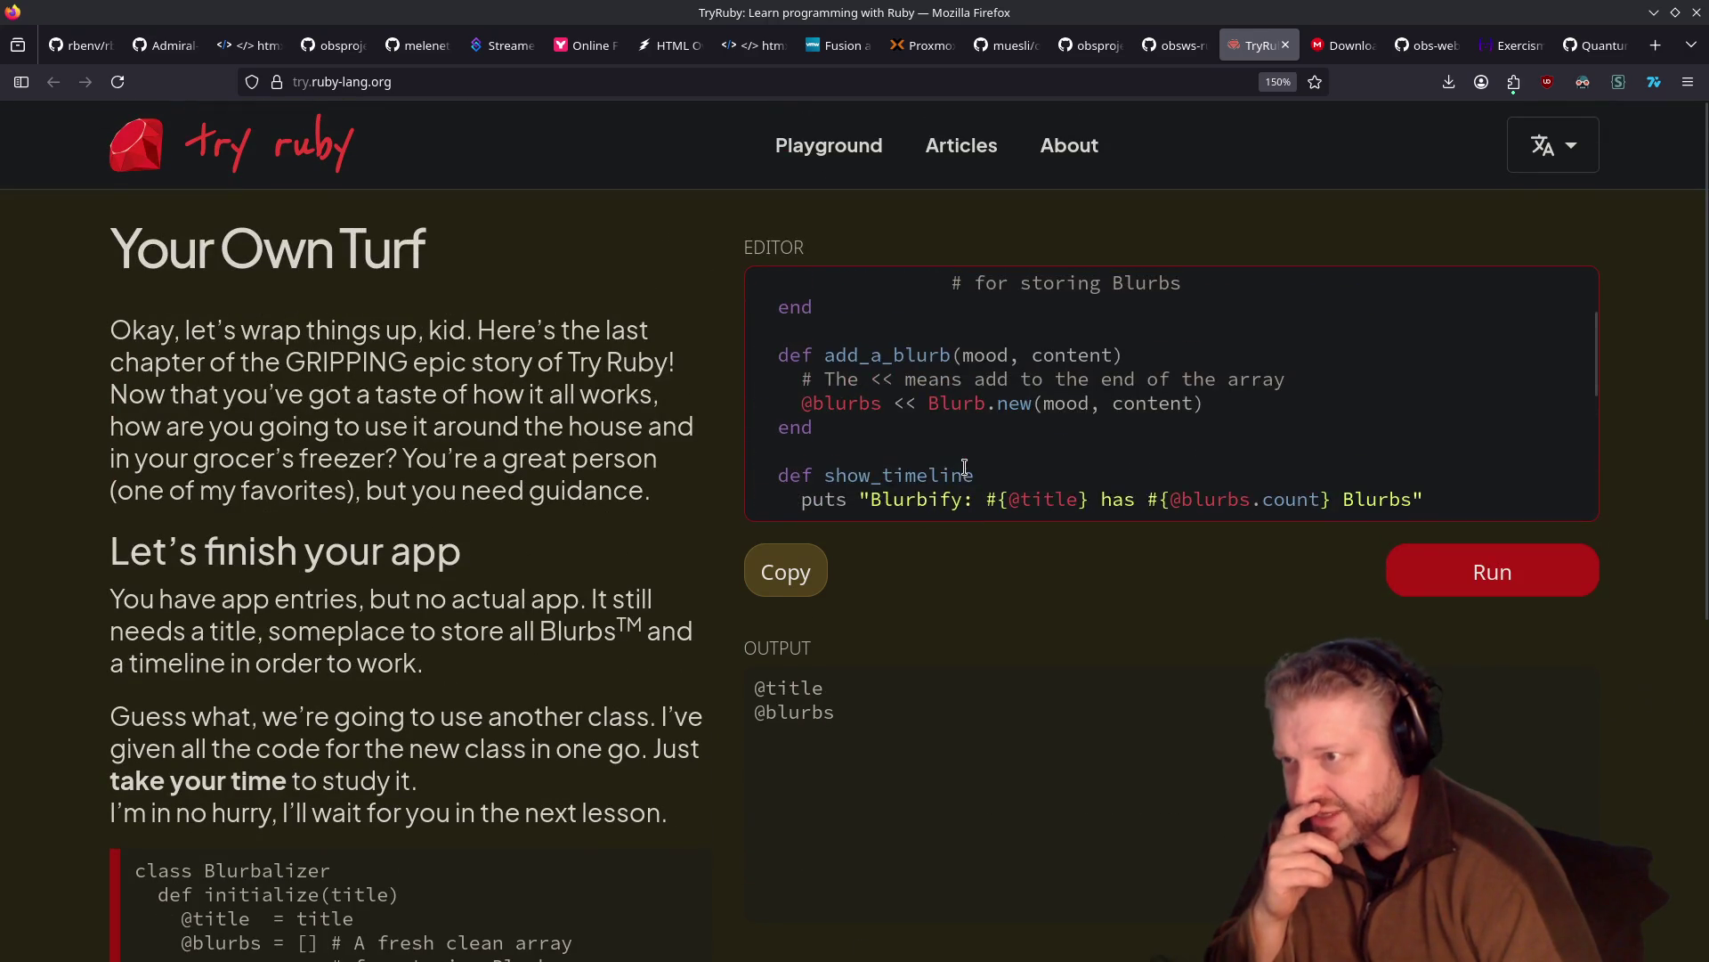
scroll(964, 468, up, 2)
scroll(964, 468, down, 6)
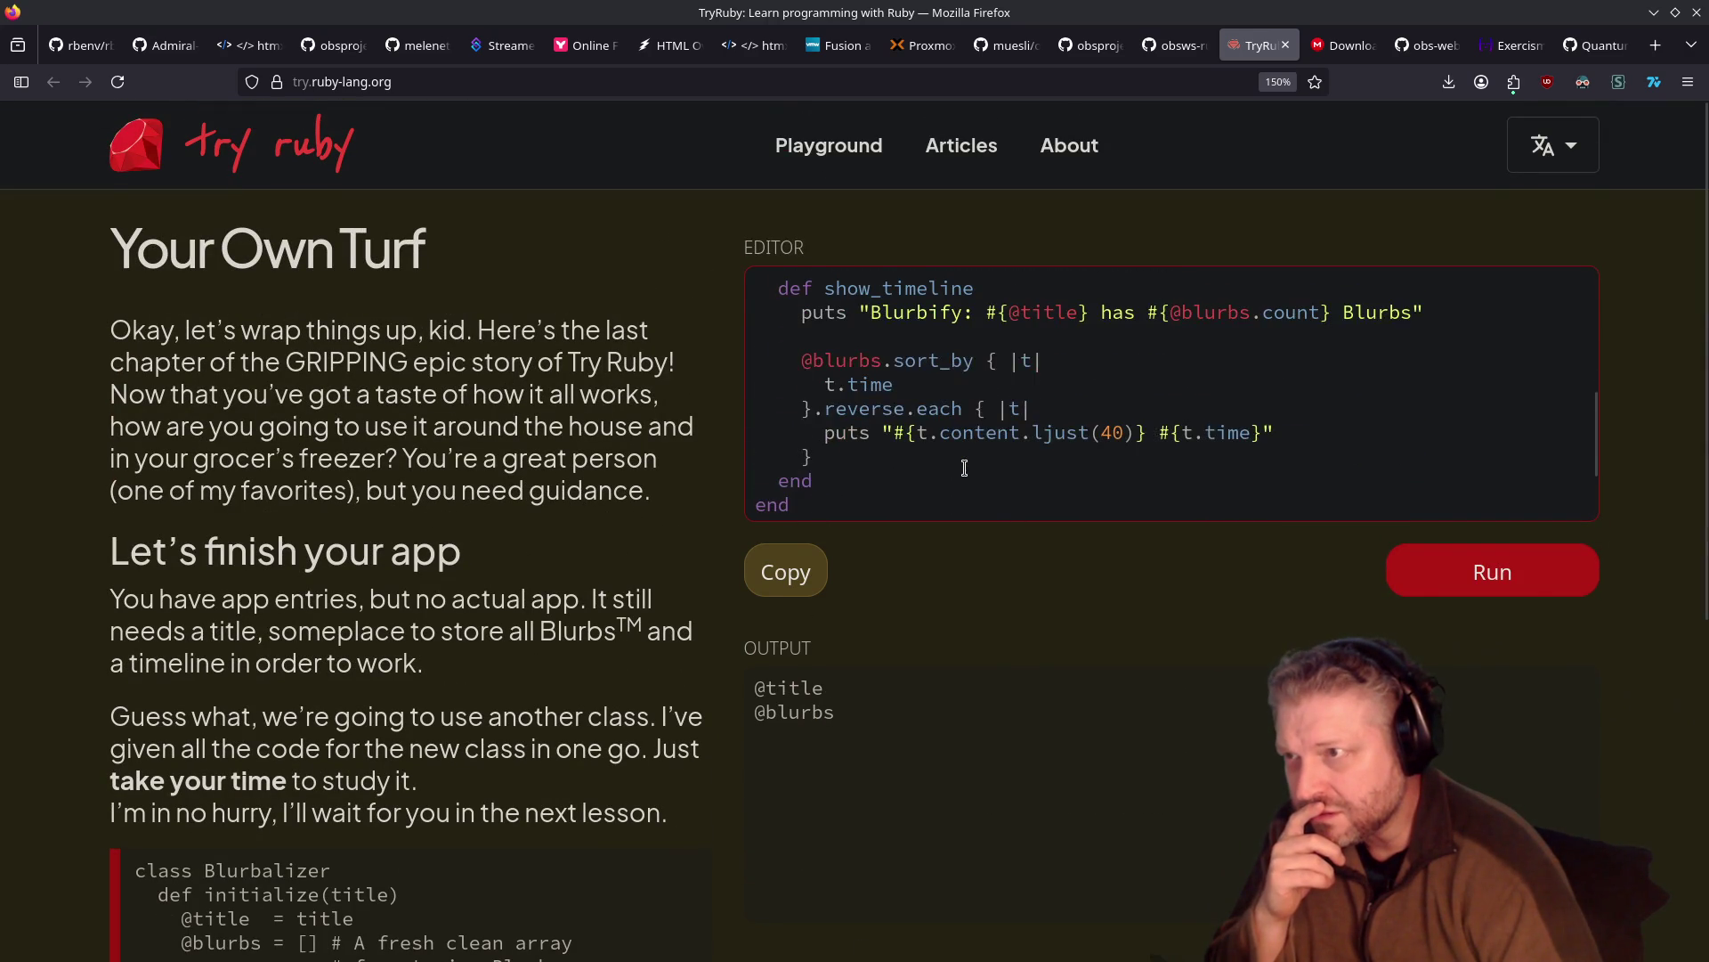
scroll(964, 468, down, 1)
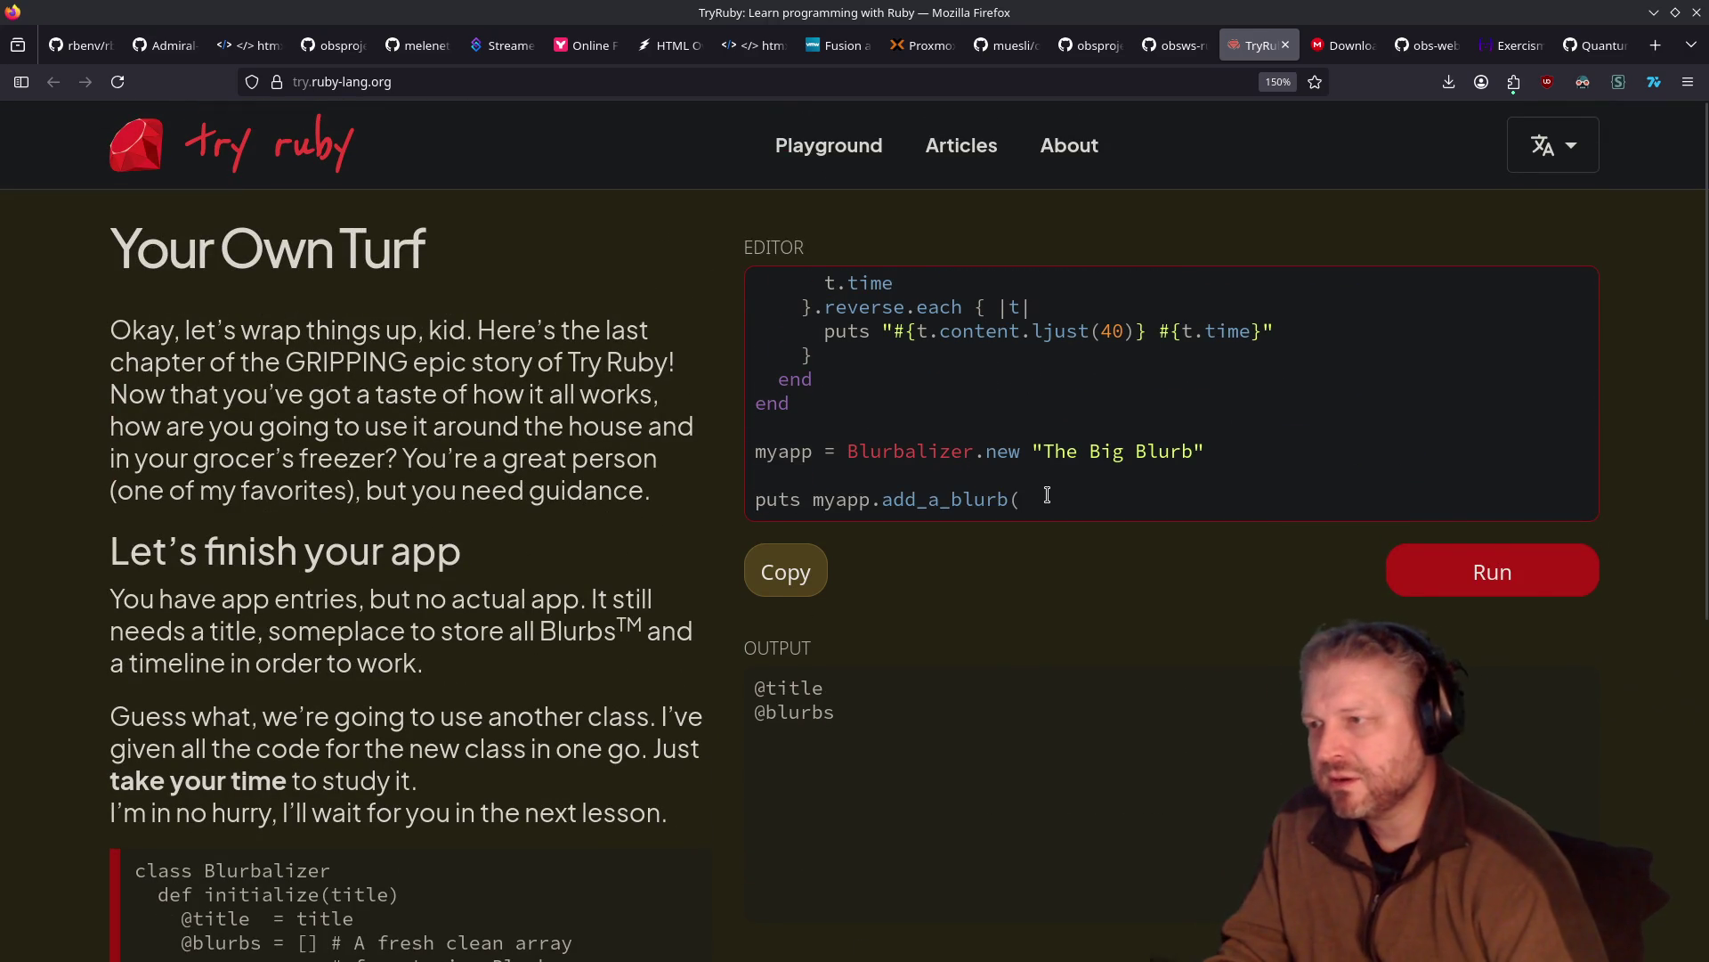
drag(1021, 499, 888, 504)
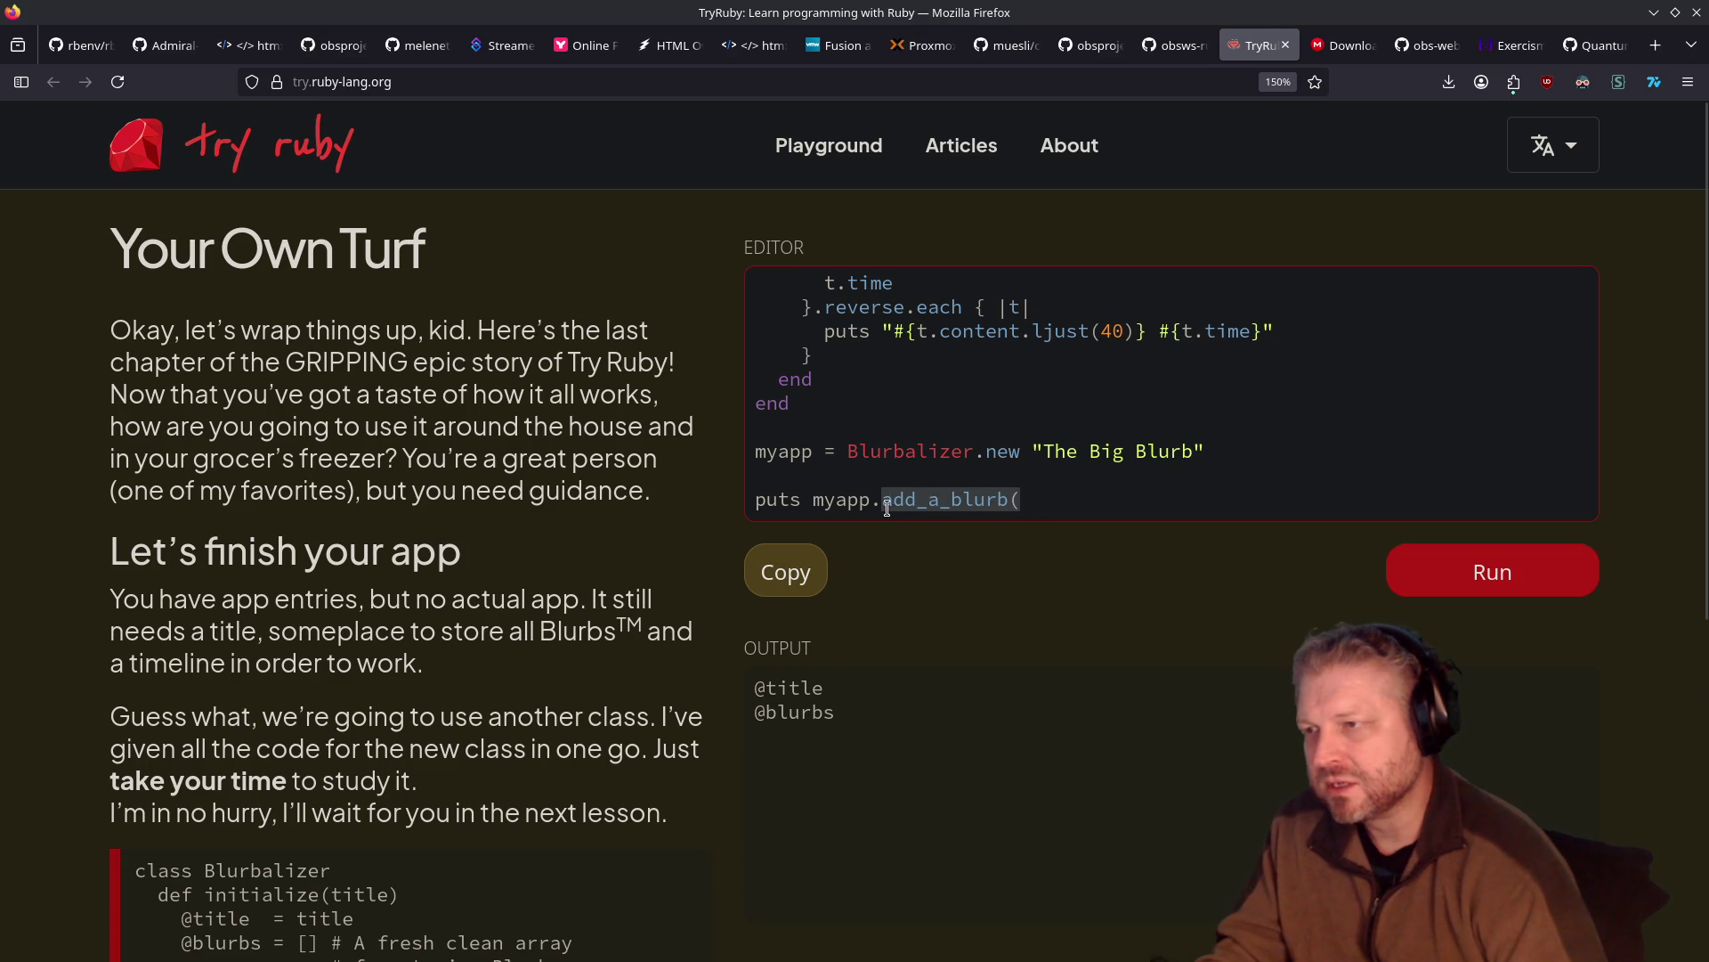
text(show()
key(BackSpace)
text(+_)
key(BackSpace)
key(BackSpace)
text(_timeline)
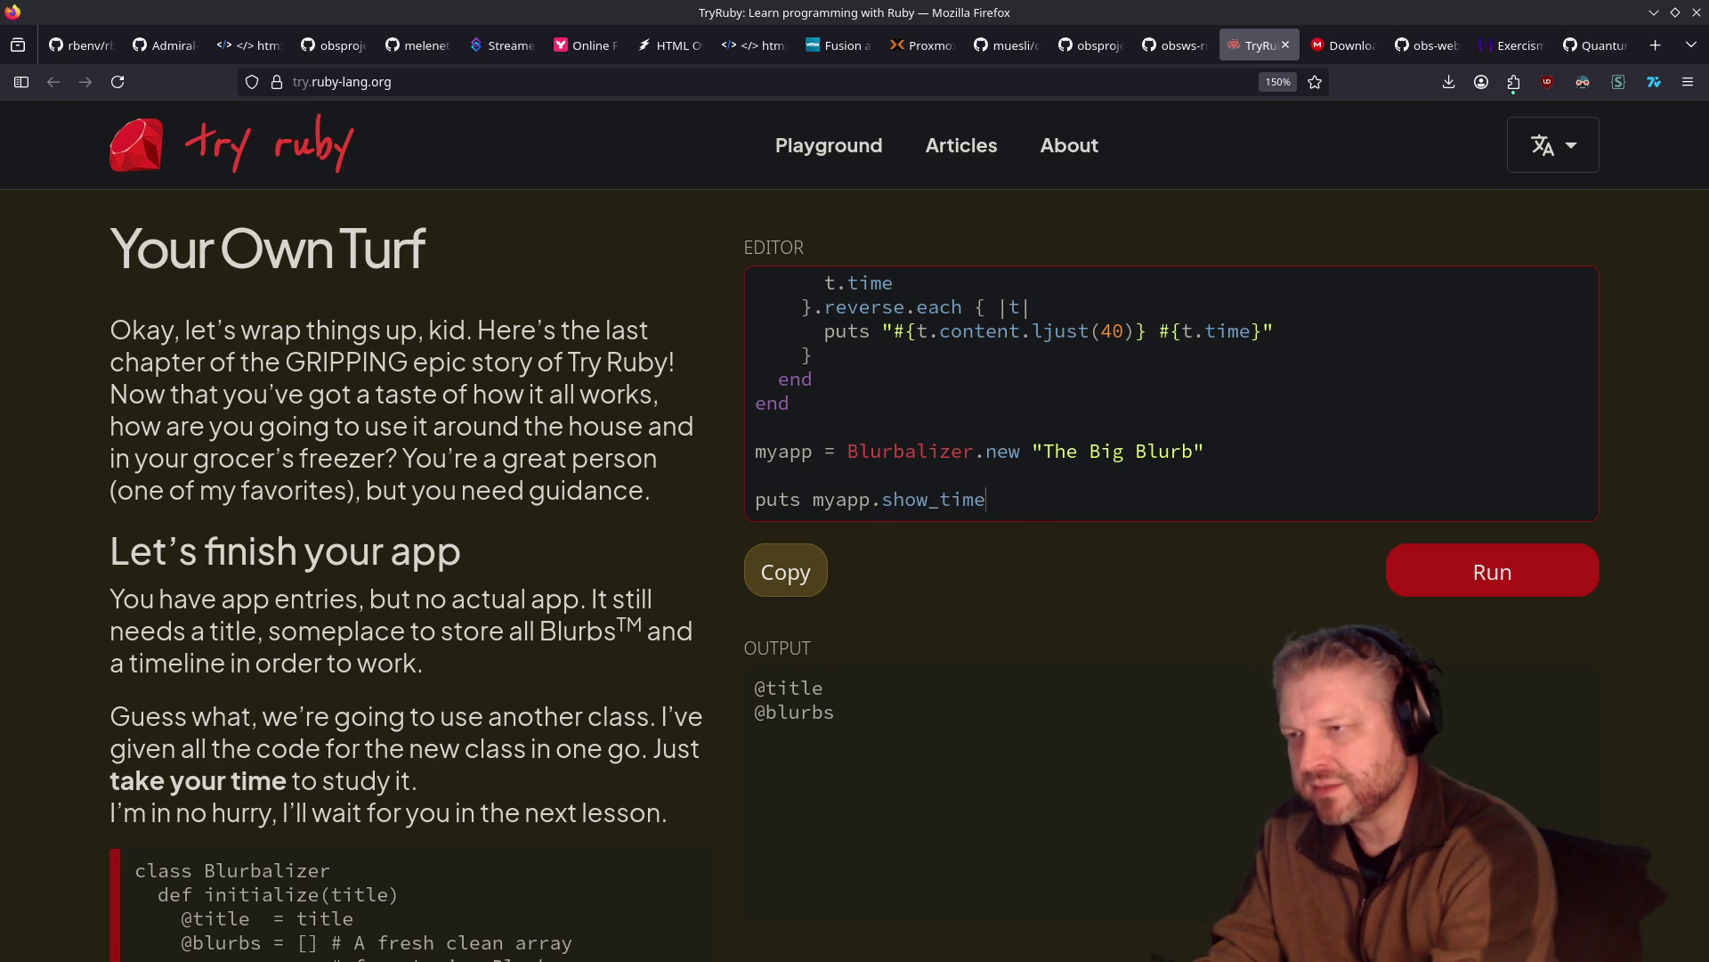
key(ctrl+Return)
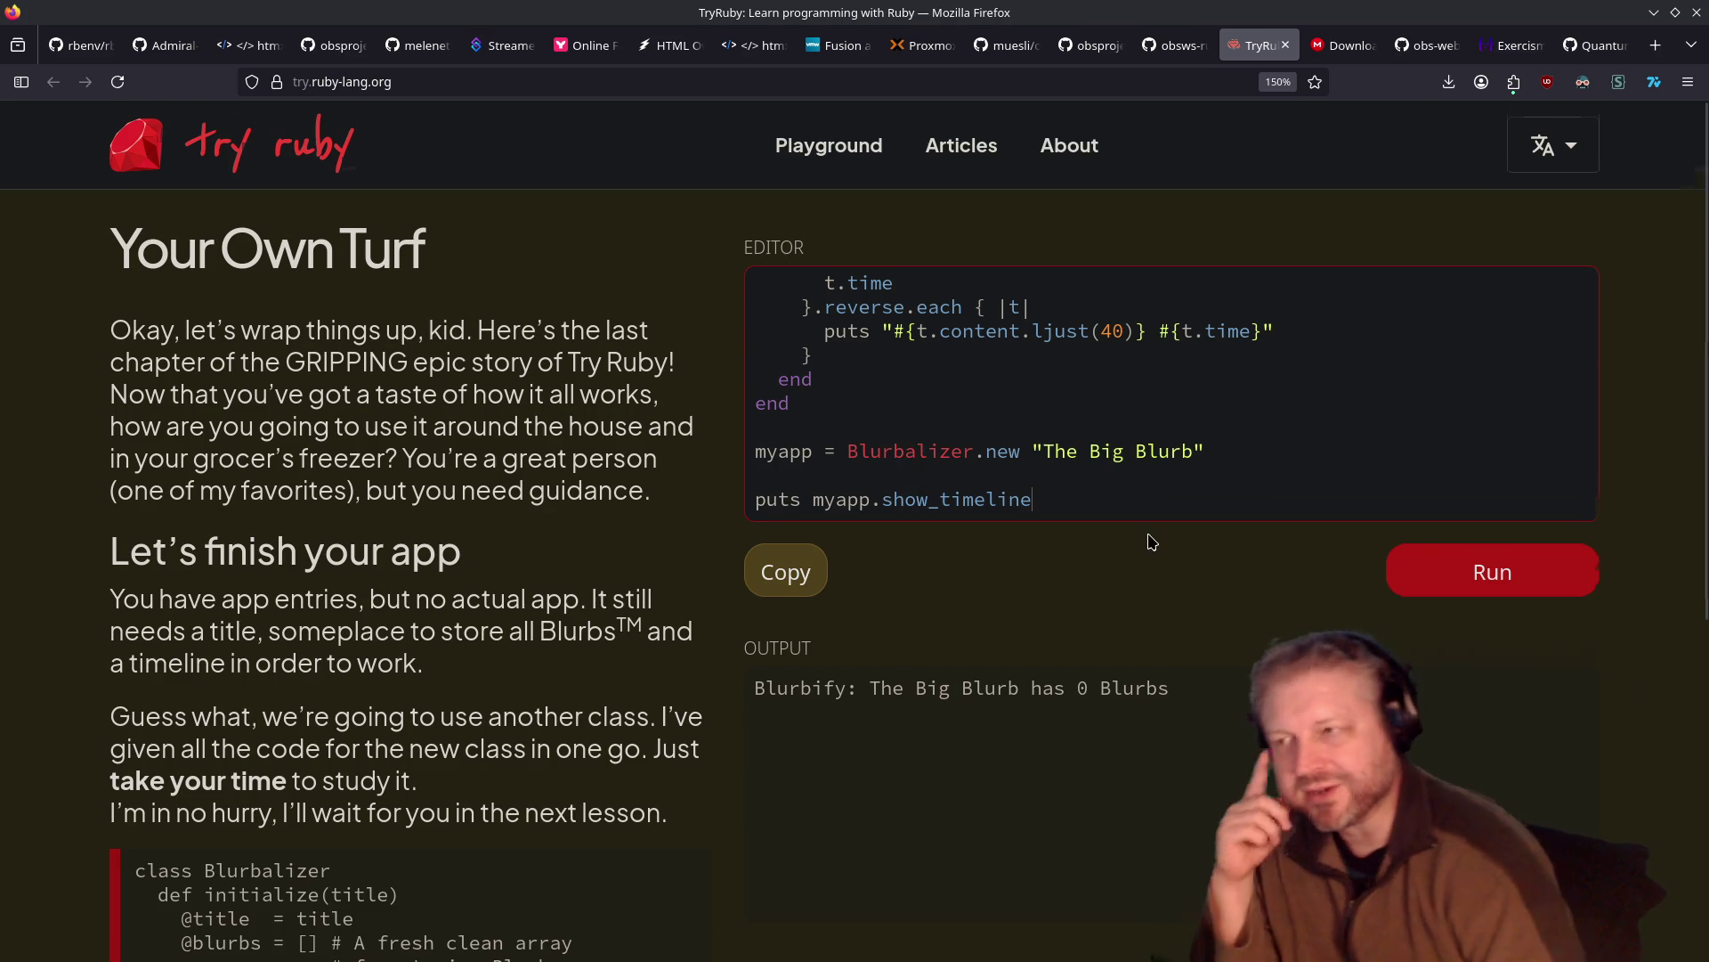
scroll(1145, 538, down, 4)
click(1557, 649)
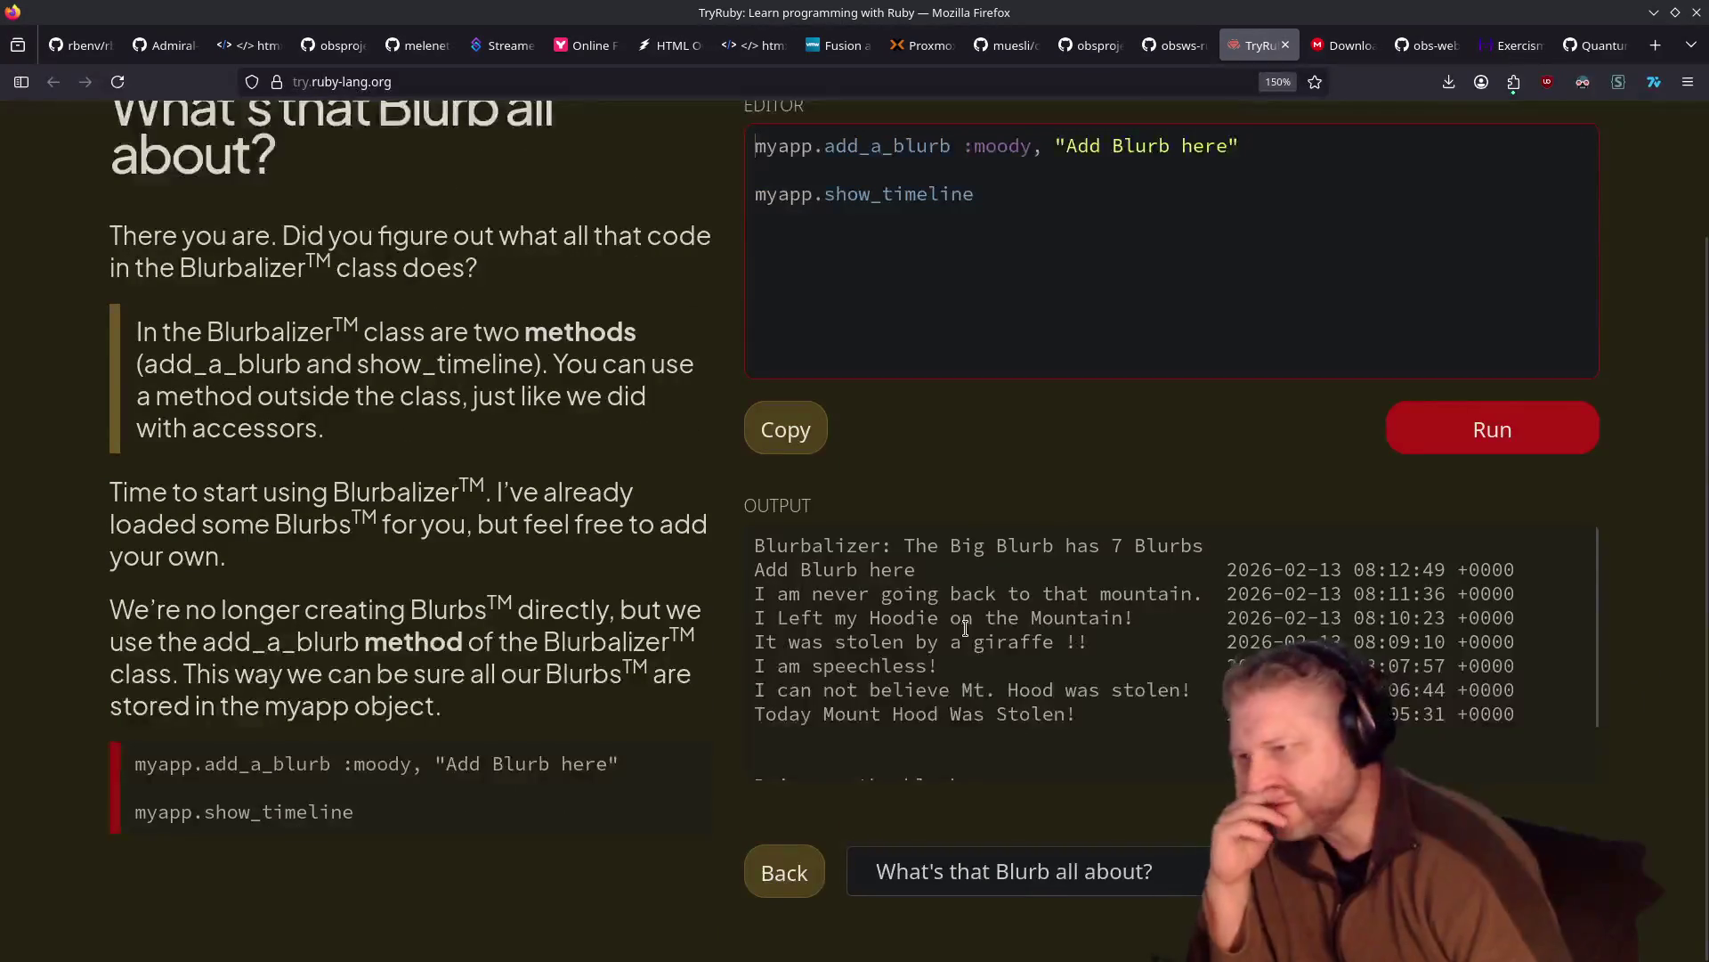
Look over the blurb count and timeline output, then advance to 'It's All About Combining'
drag(904, 545, 1202, 546)
drag(1353, 570, 1589, 723)
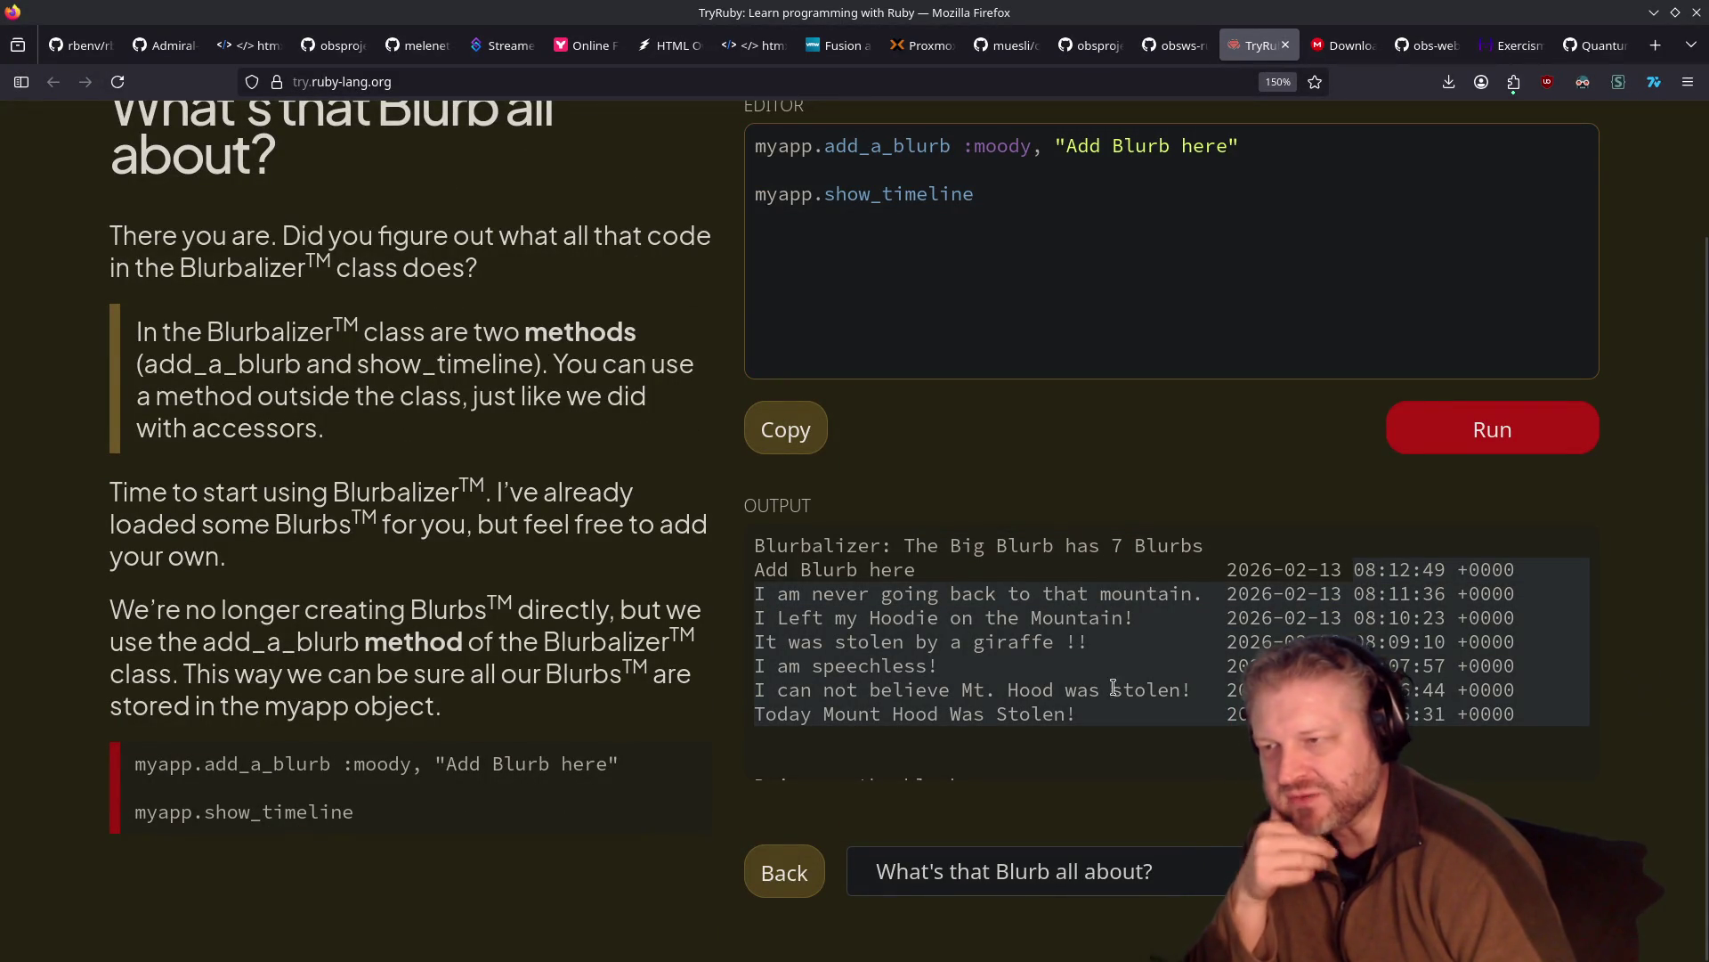
click(1013, 713)
scroll(1005, 671, down, 1)
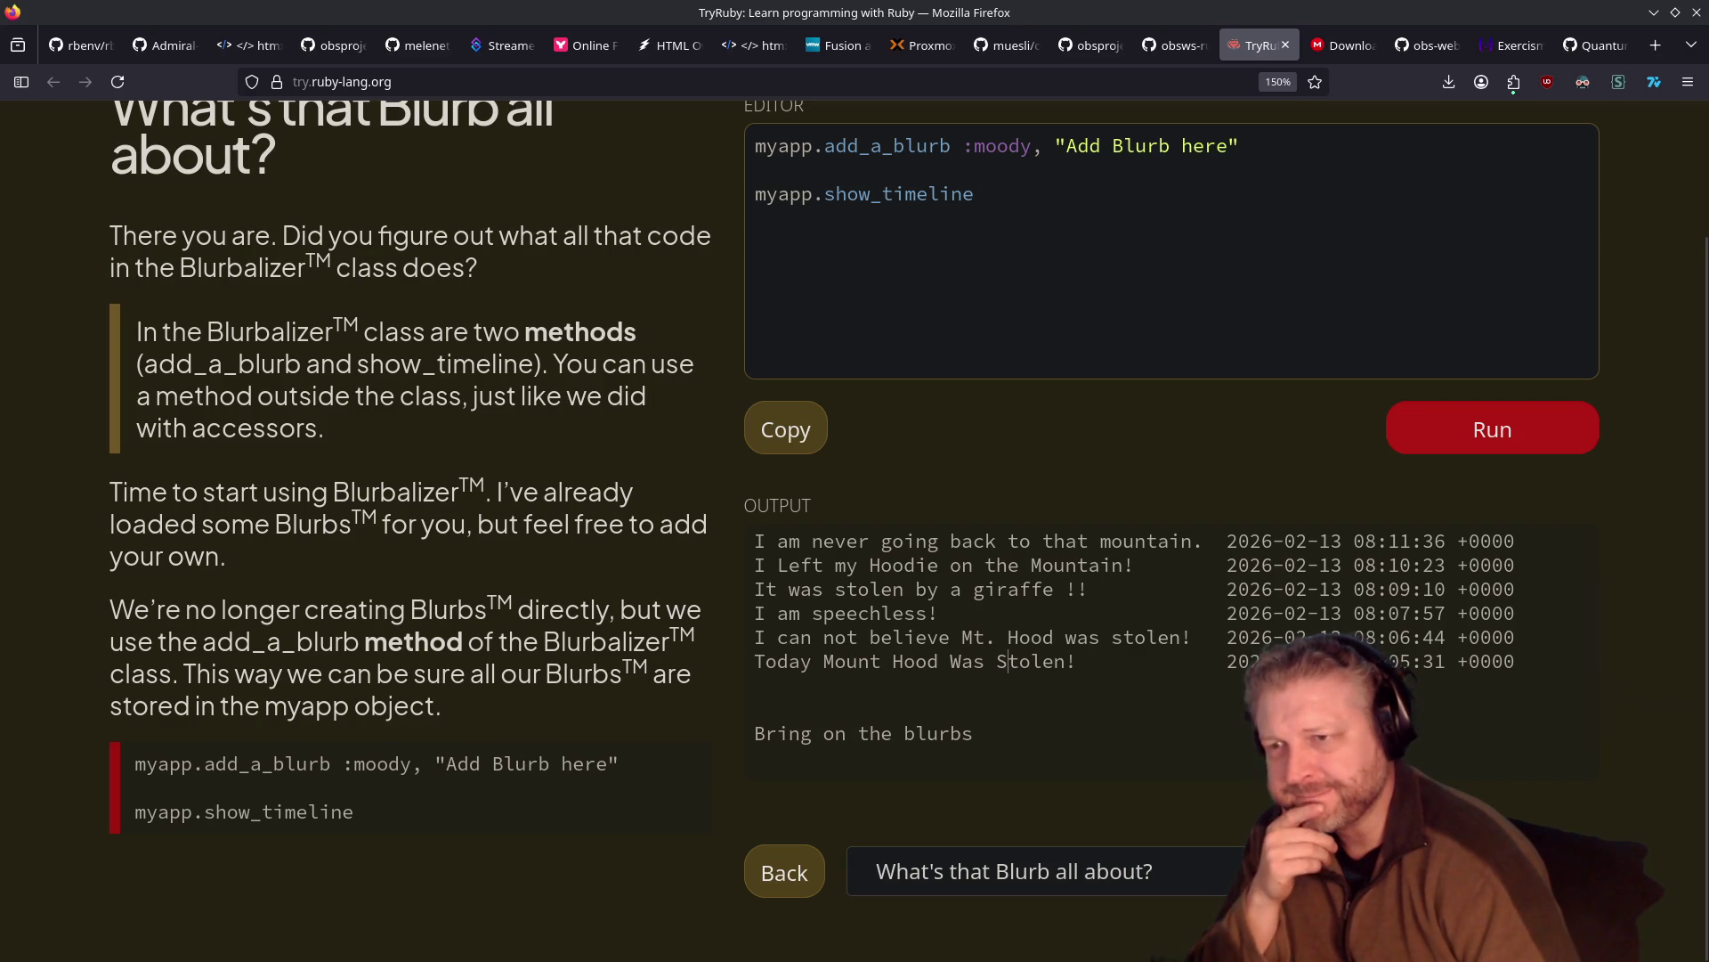
click(1558, 870)
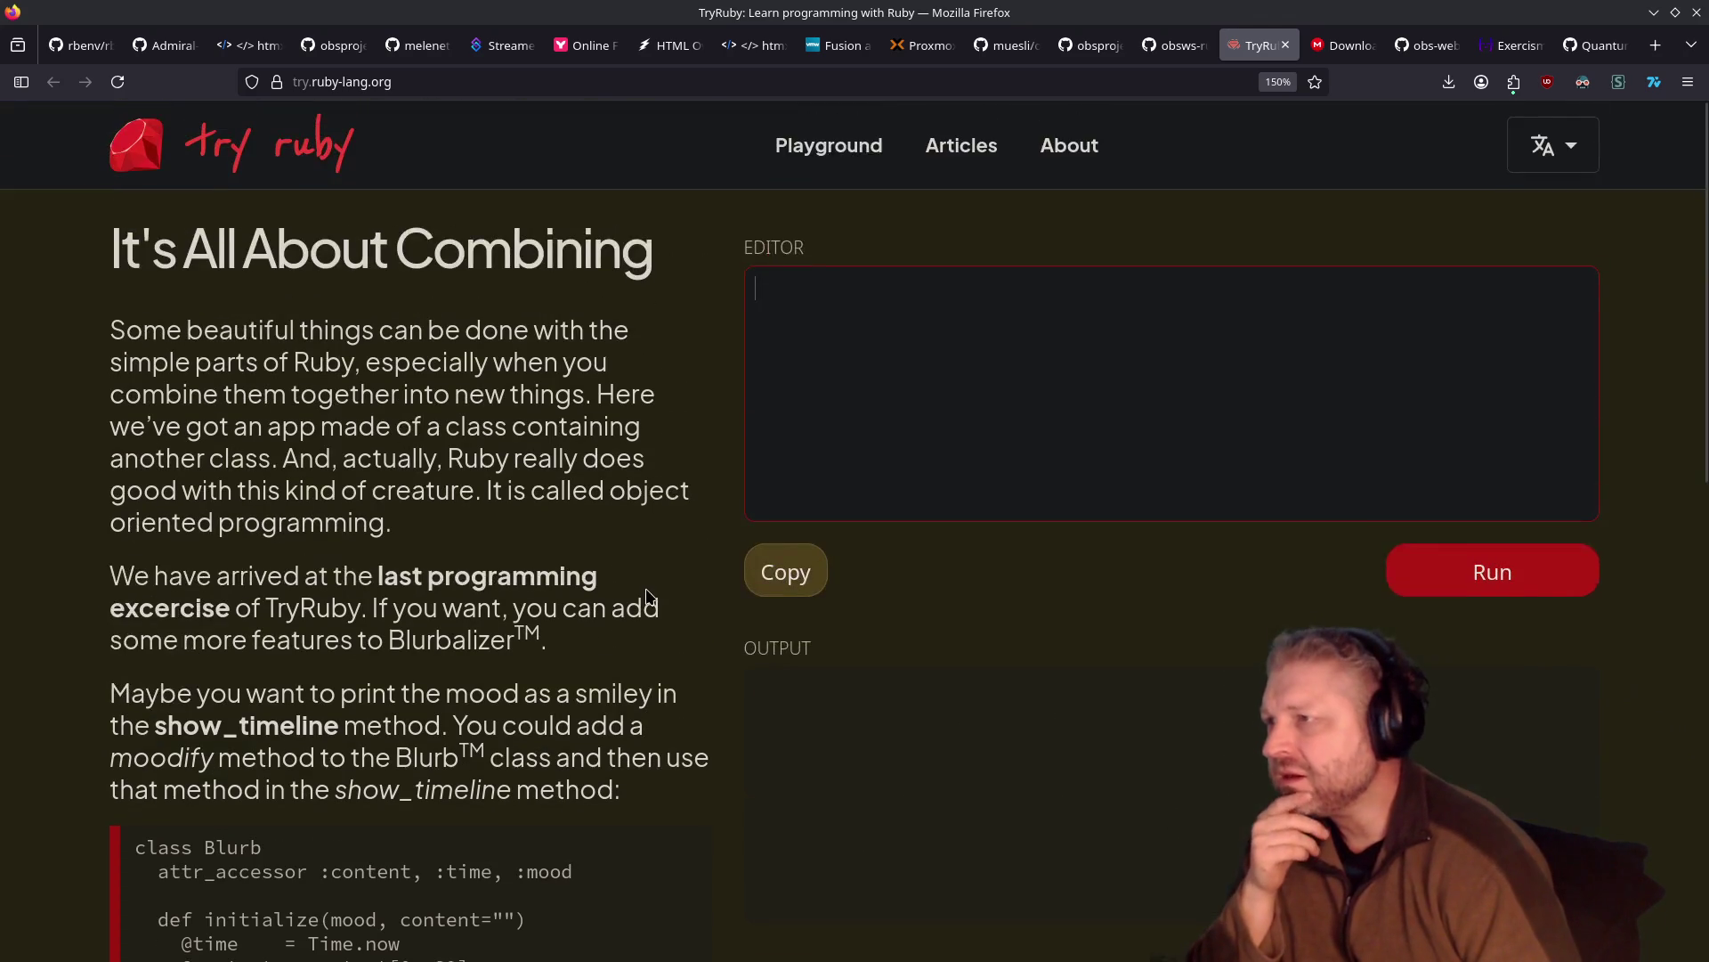
scroll(1253, 659, down, 3)
click(1253, 659)
scroll(927, 545, down, 1)
click(927, 545)
scroll(563, 556, up, 3)
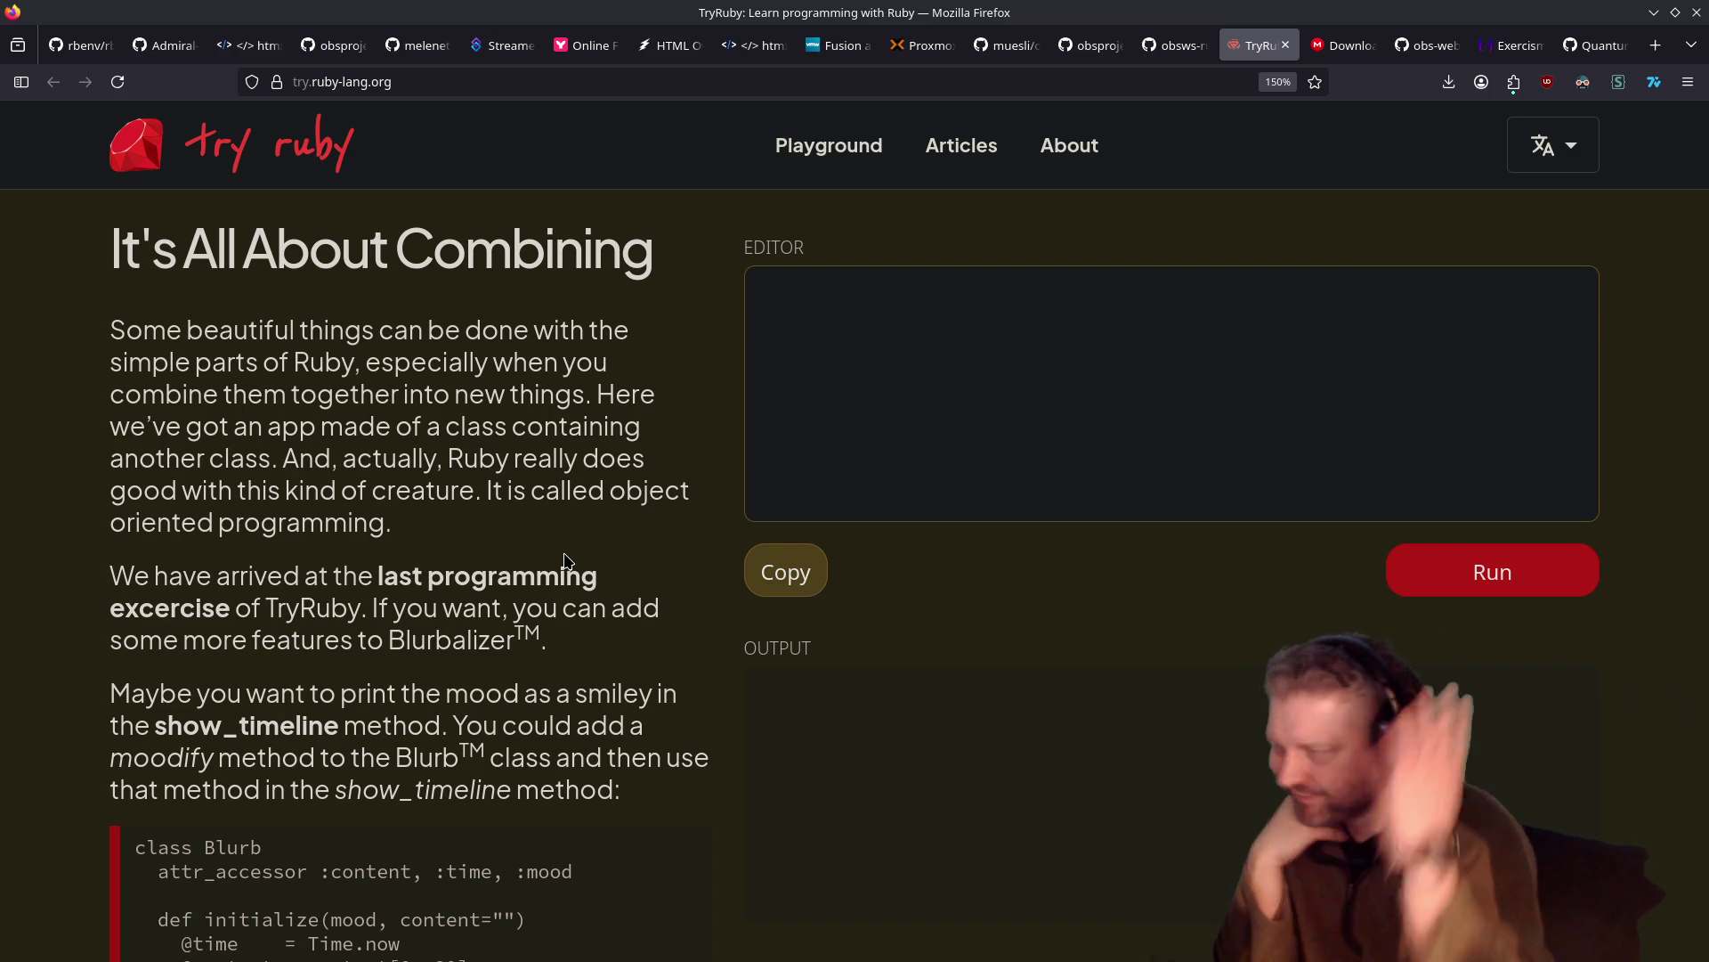
scroll(564, 561, down, 5)
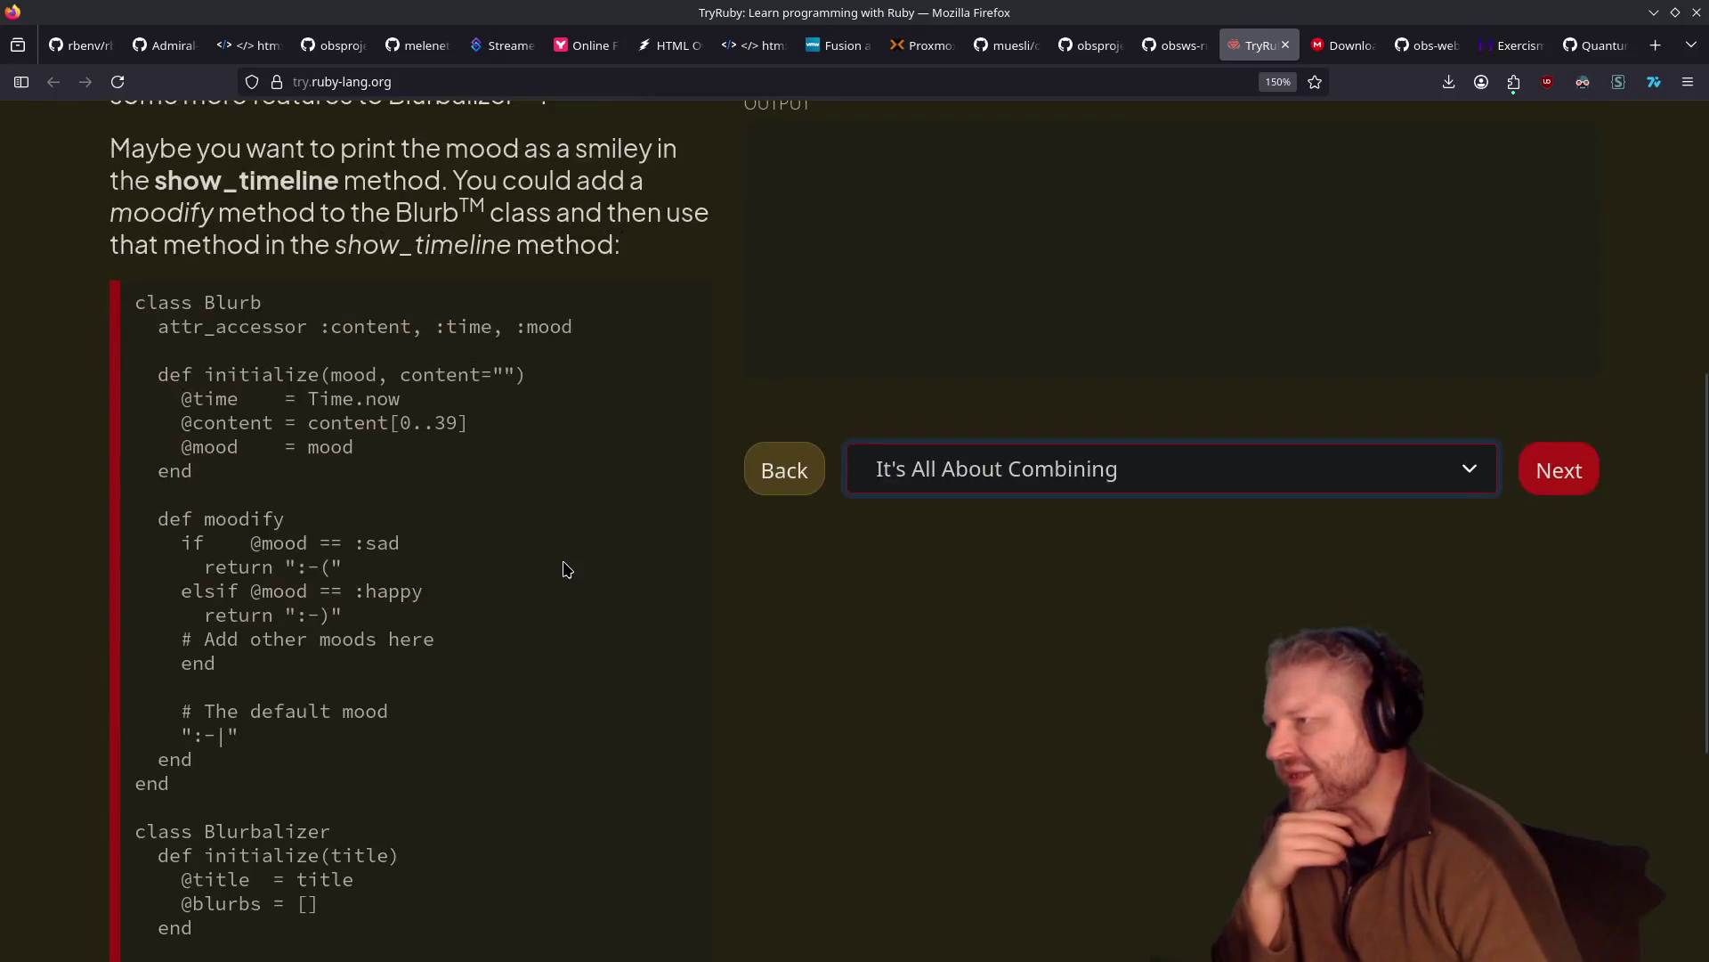
scroll(564, 568, up, 2)
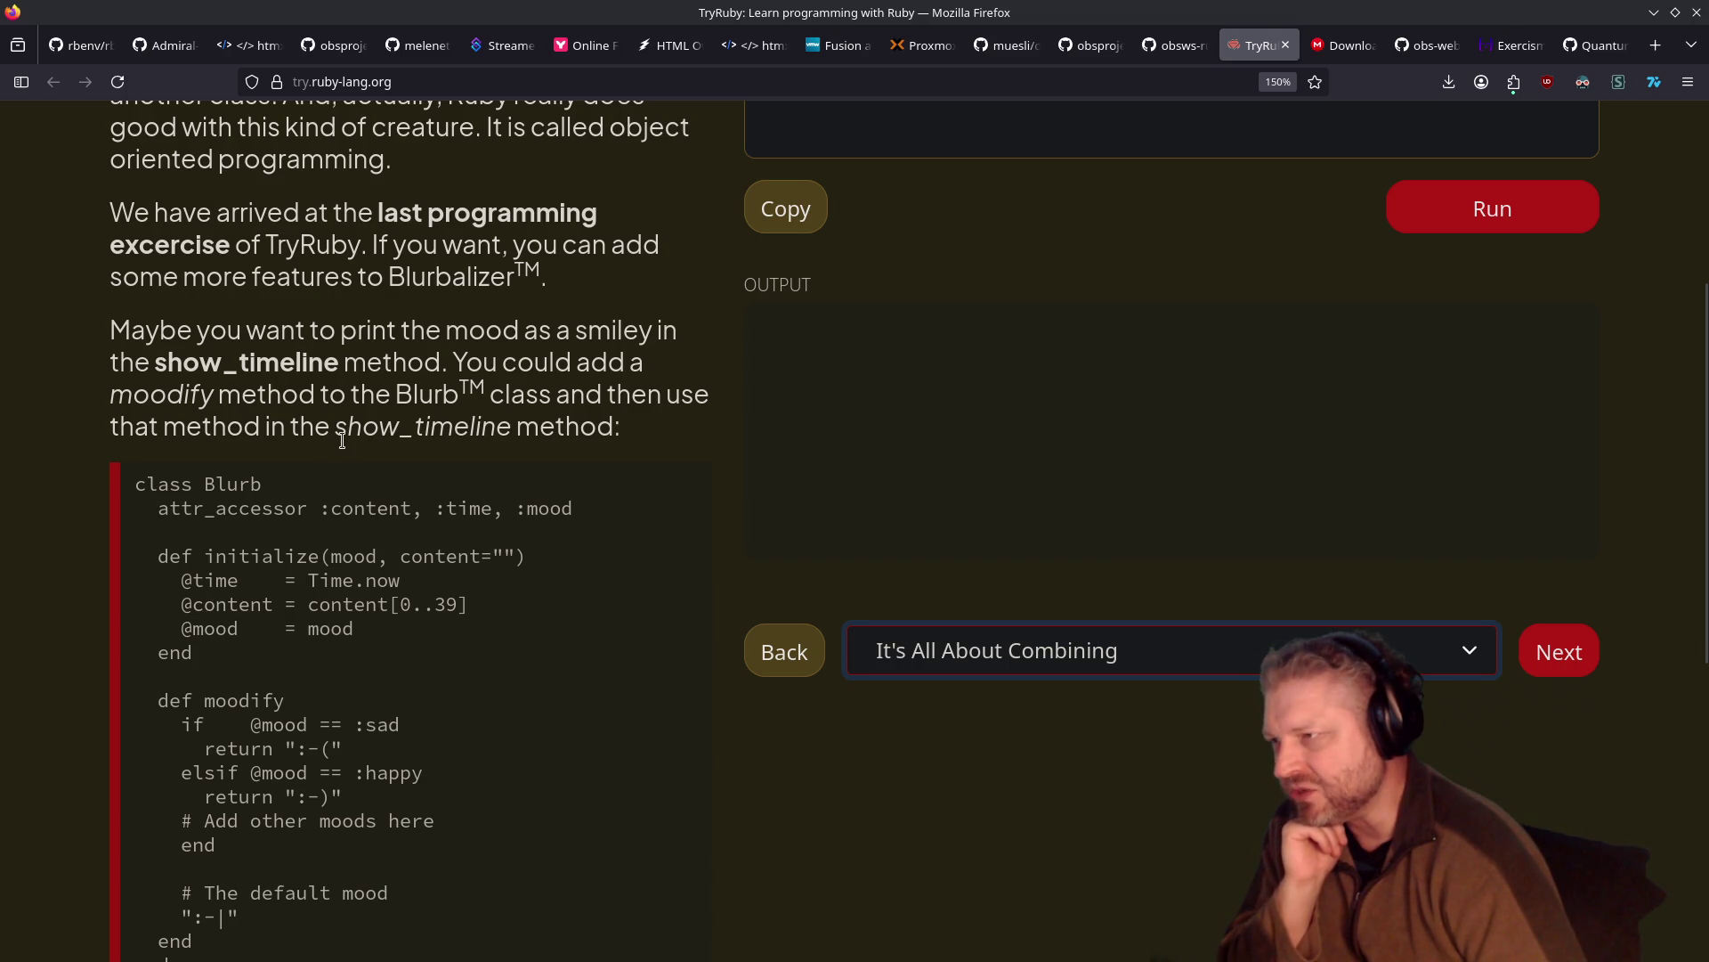
scroll(372, 426, down, 4)
scroll(372, 425, up, 2)
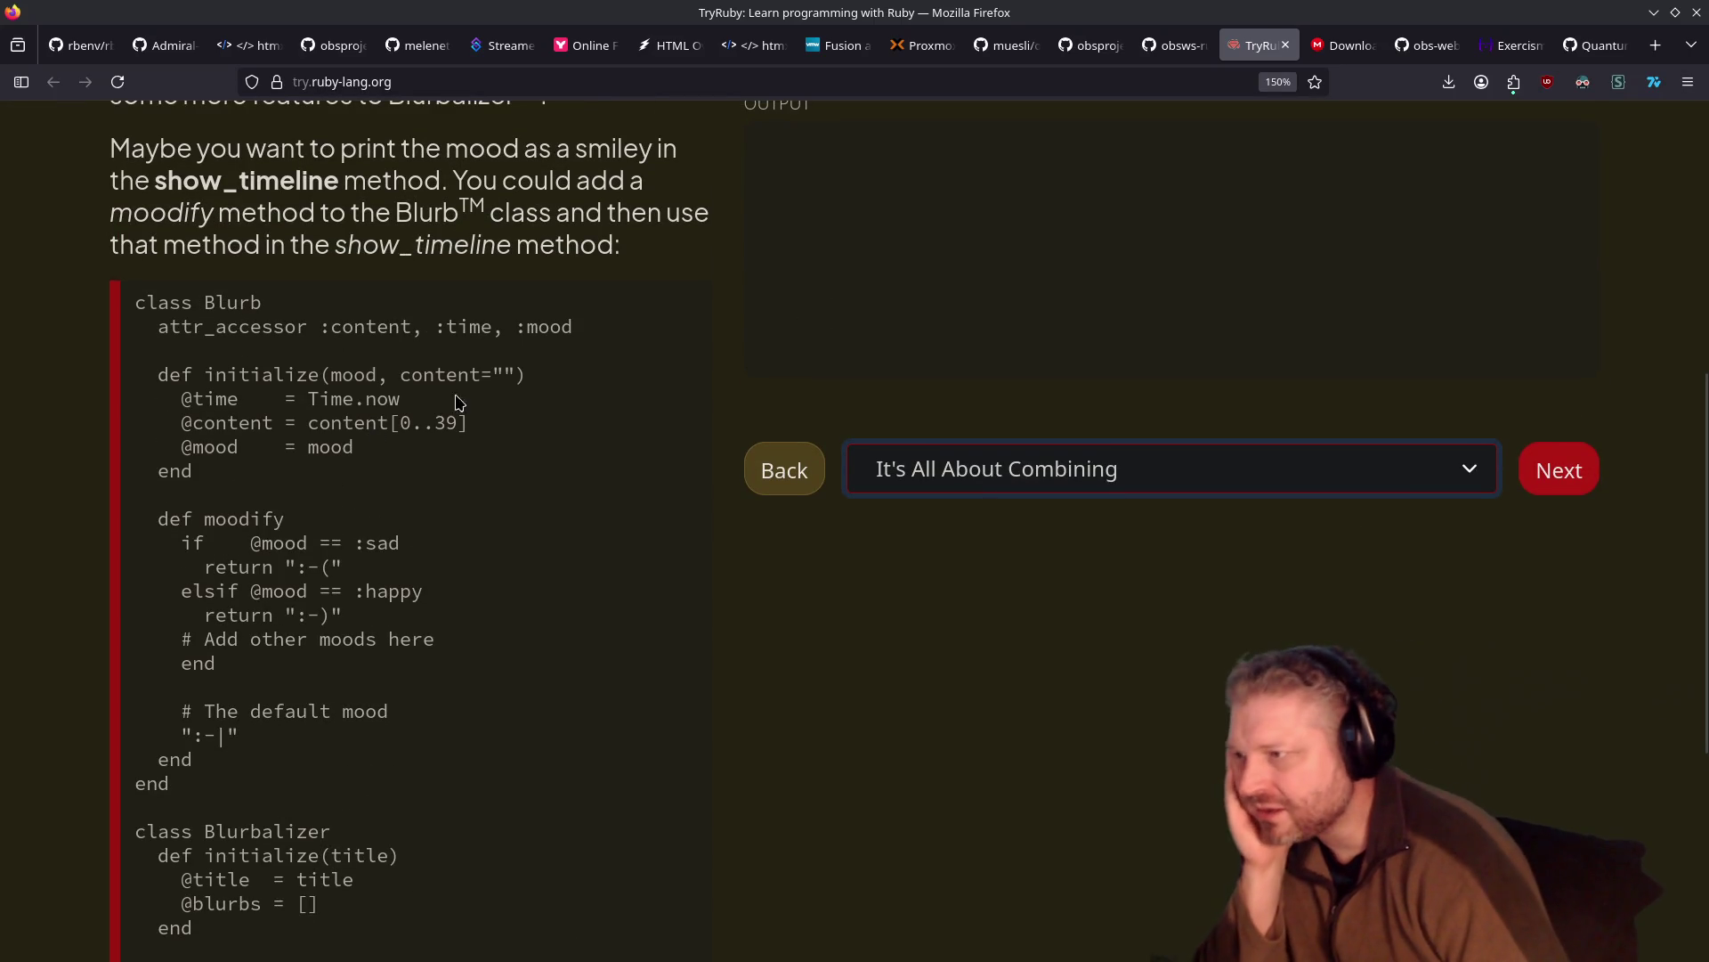
scroll(420, 437, down, 4)
key(Home)
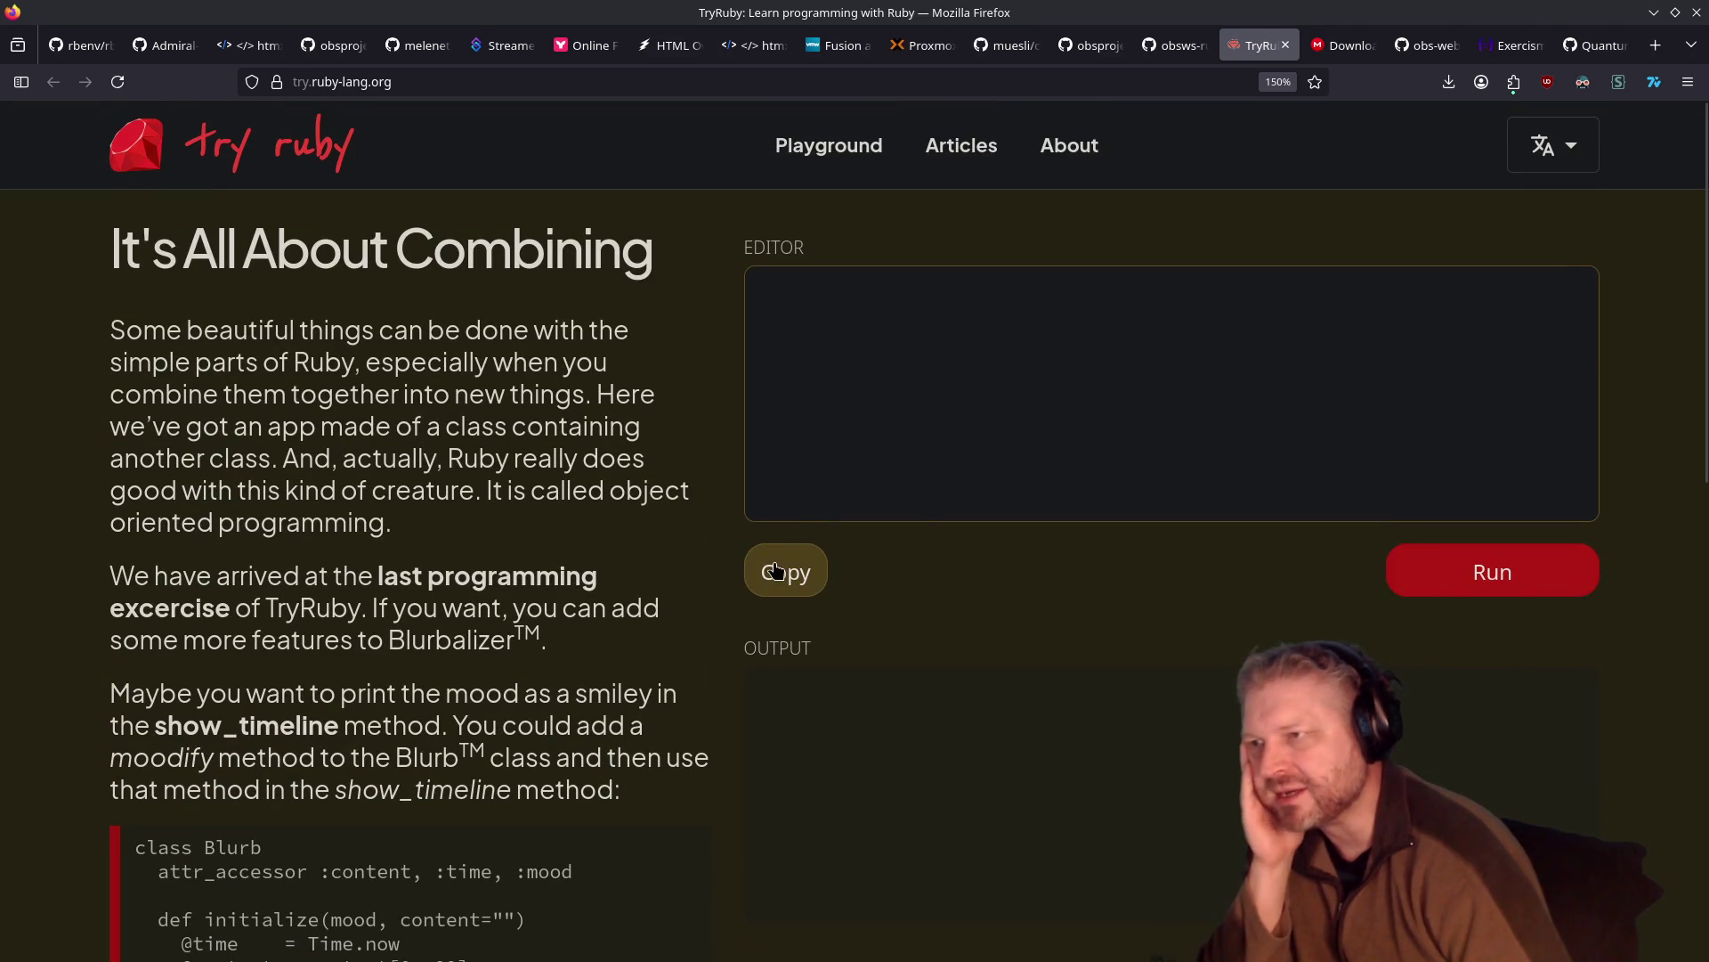
Copy and run the combined example listing 6 Blurbs, then advance to Summary #8
click(786, 571)
click(1554, 570)
scroll(1033, 507, down, 3)
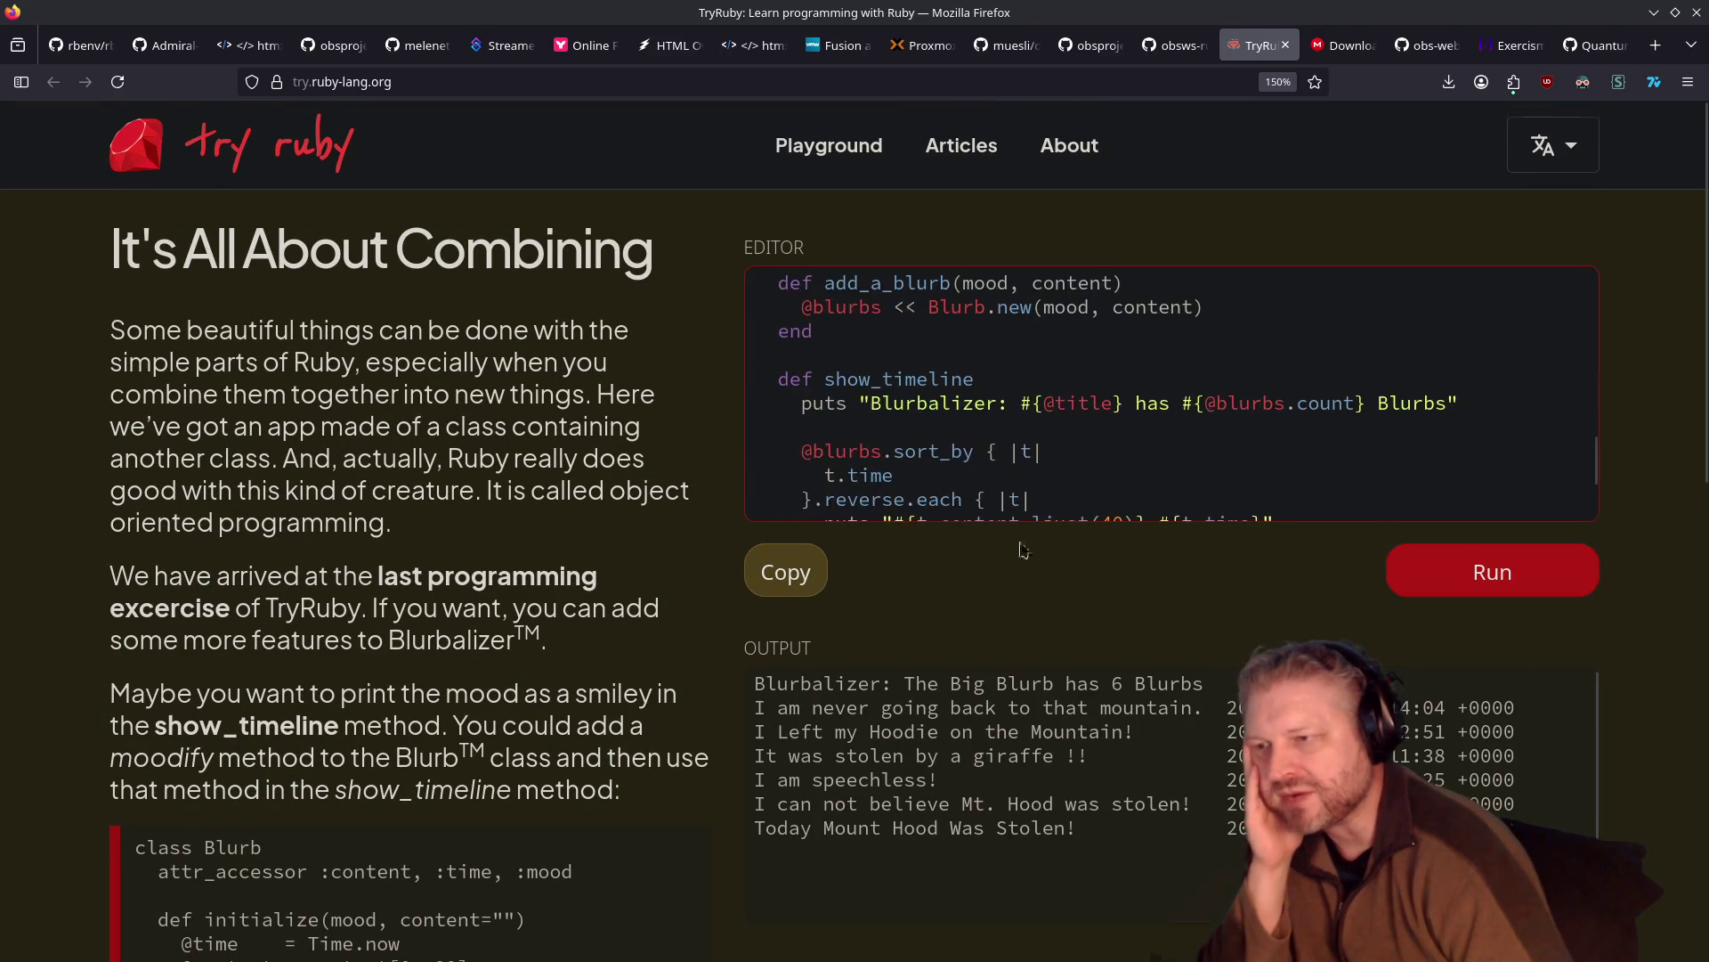
scroll(986, 568, down, 4)
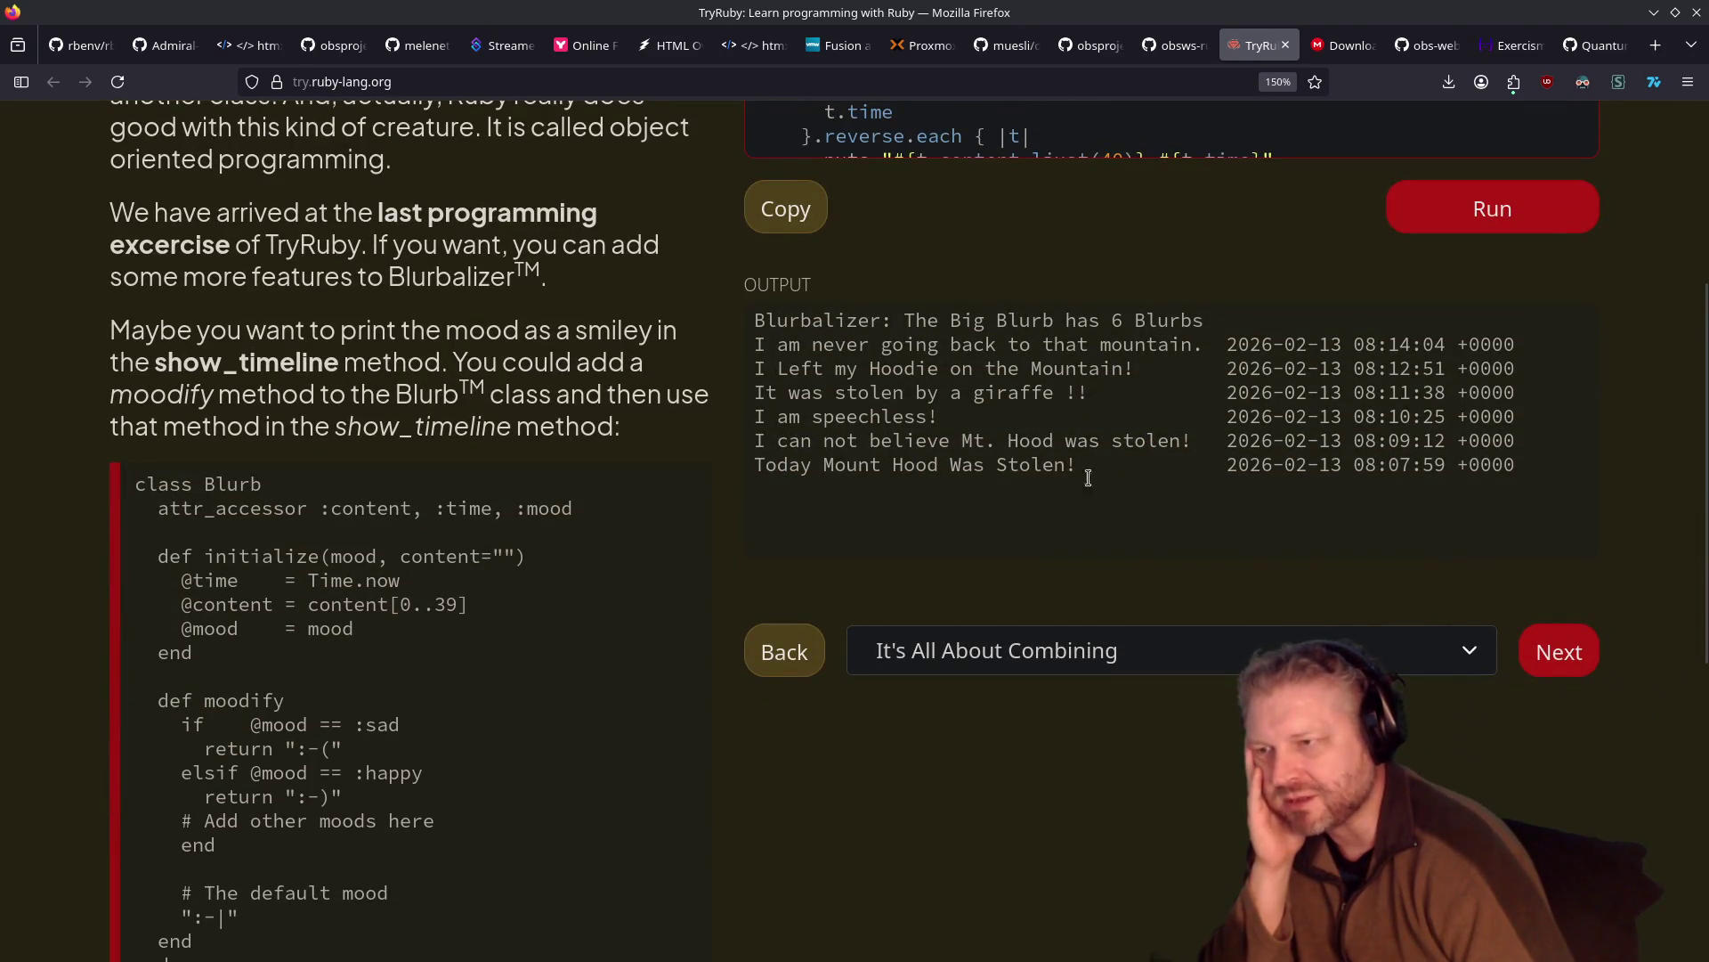
click(1549, 651)
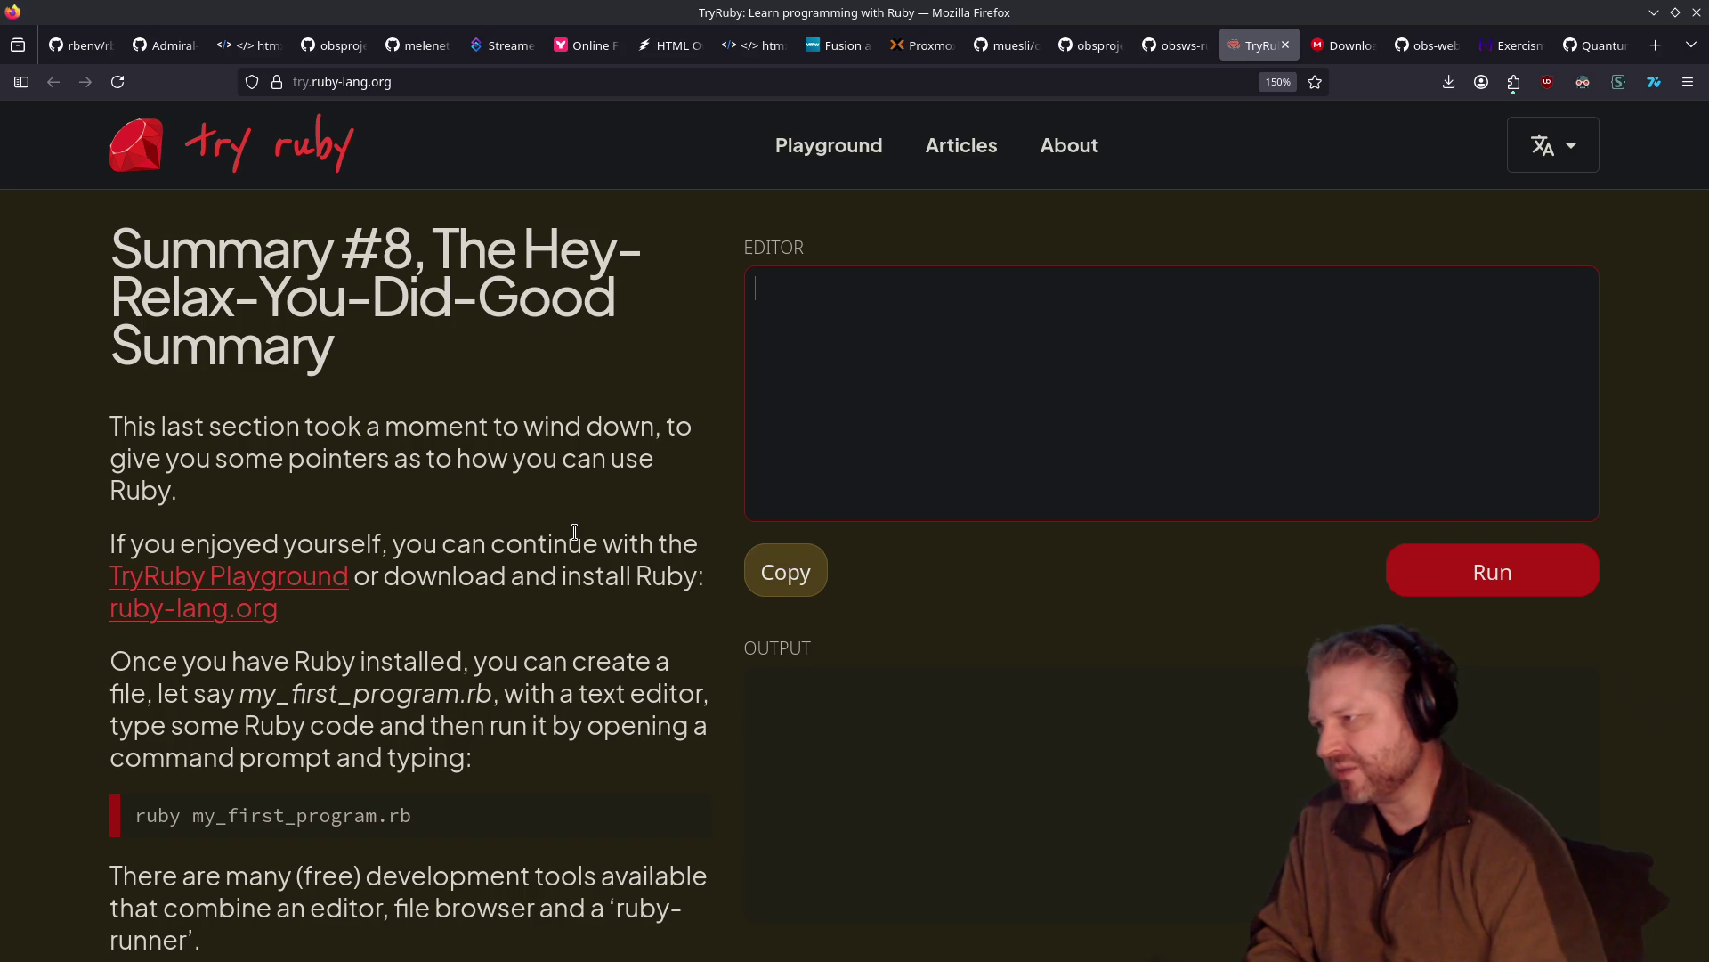
scroll(574, 534, down, 2)
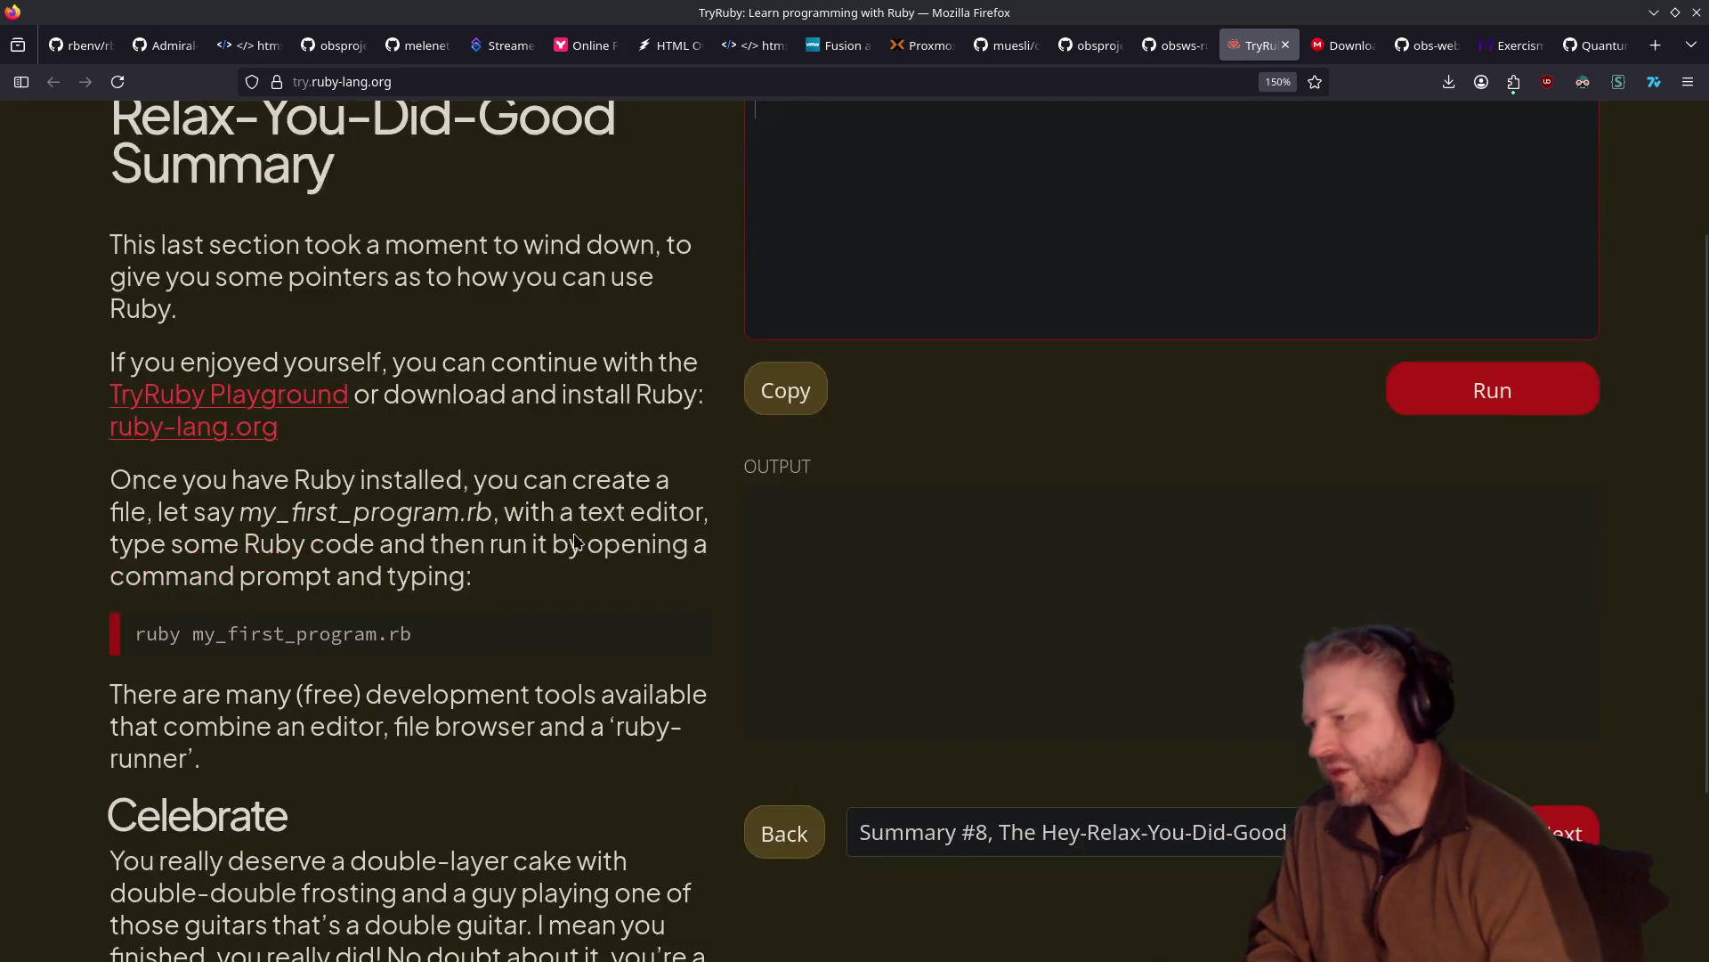
scroll(574, 534, down, 3)
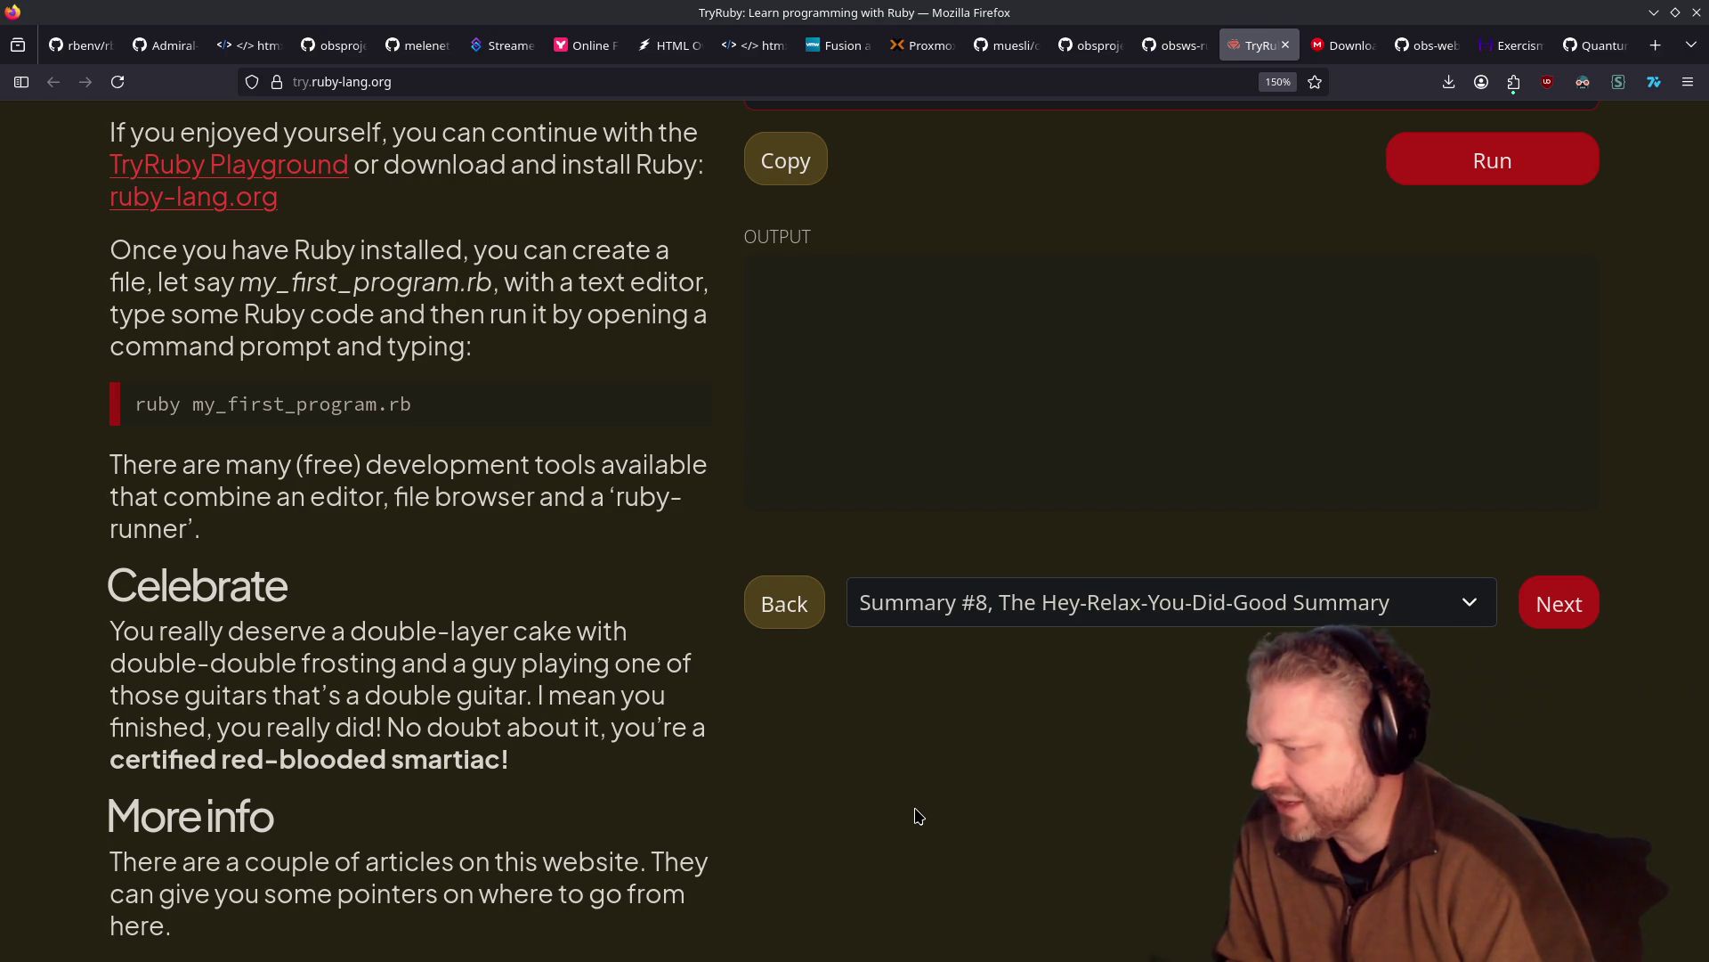
scroll(1117, 470, up, 5)
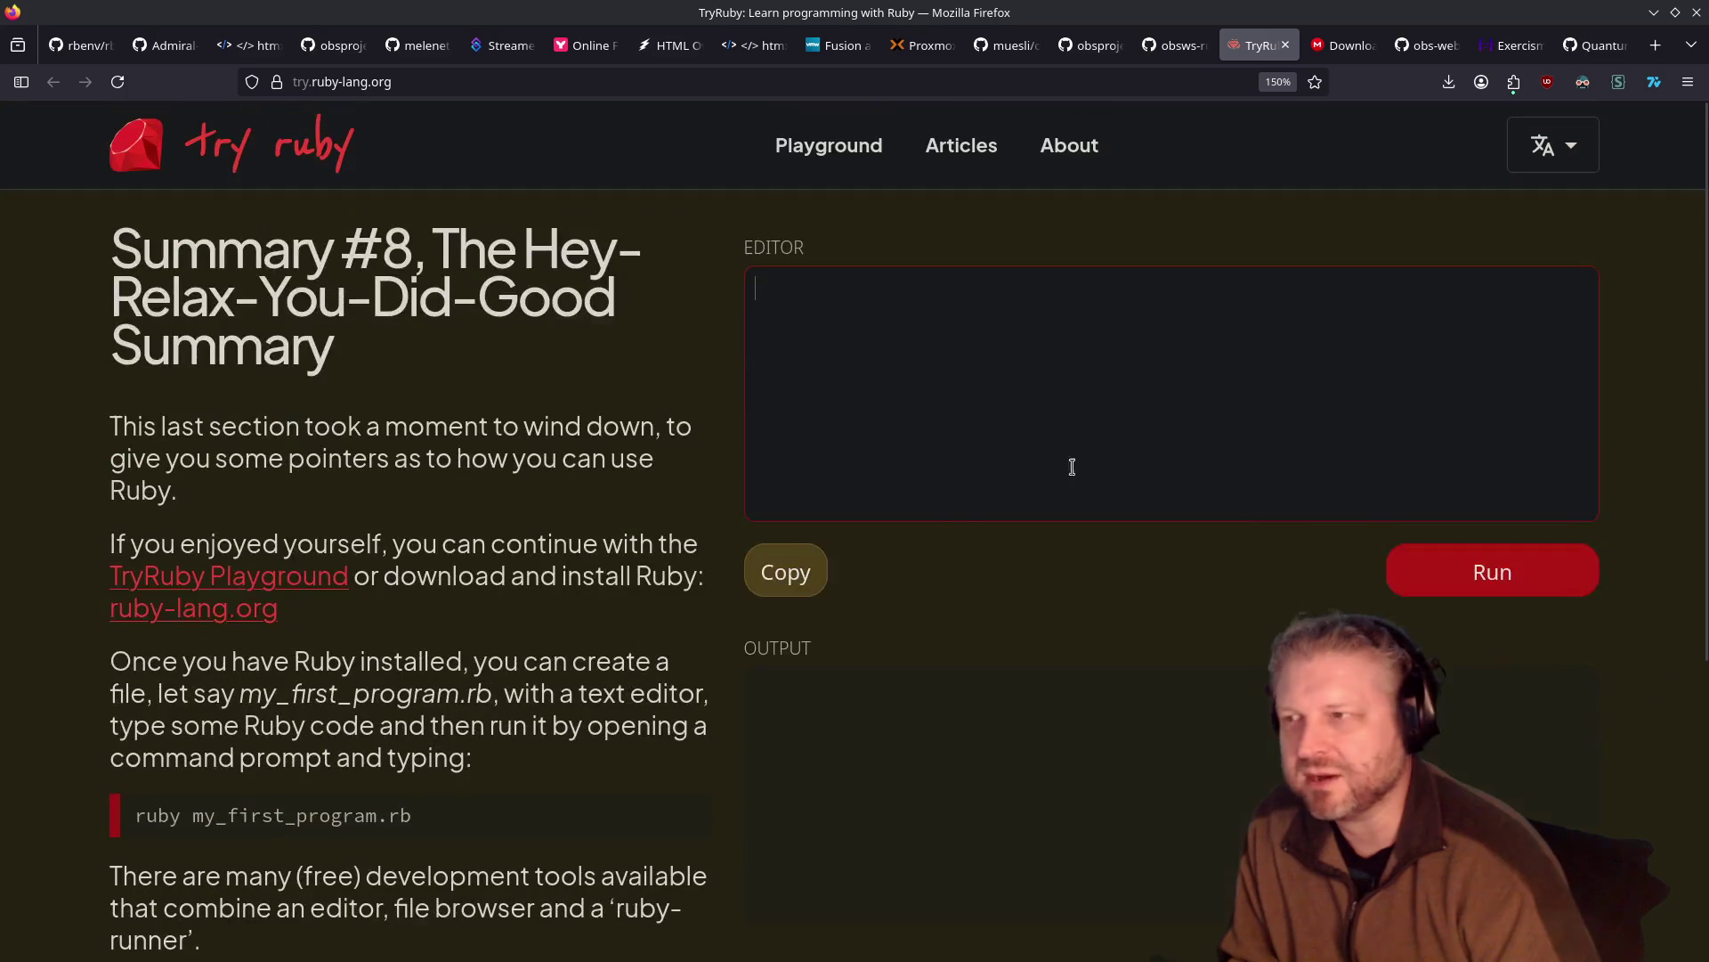
click(813, 573)
click(1394, 569)
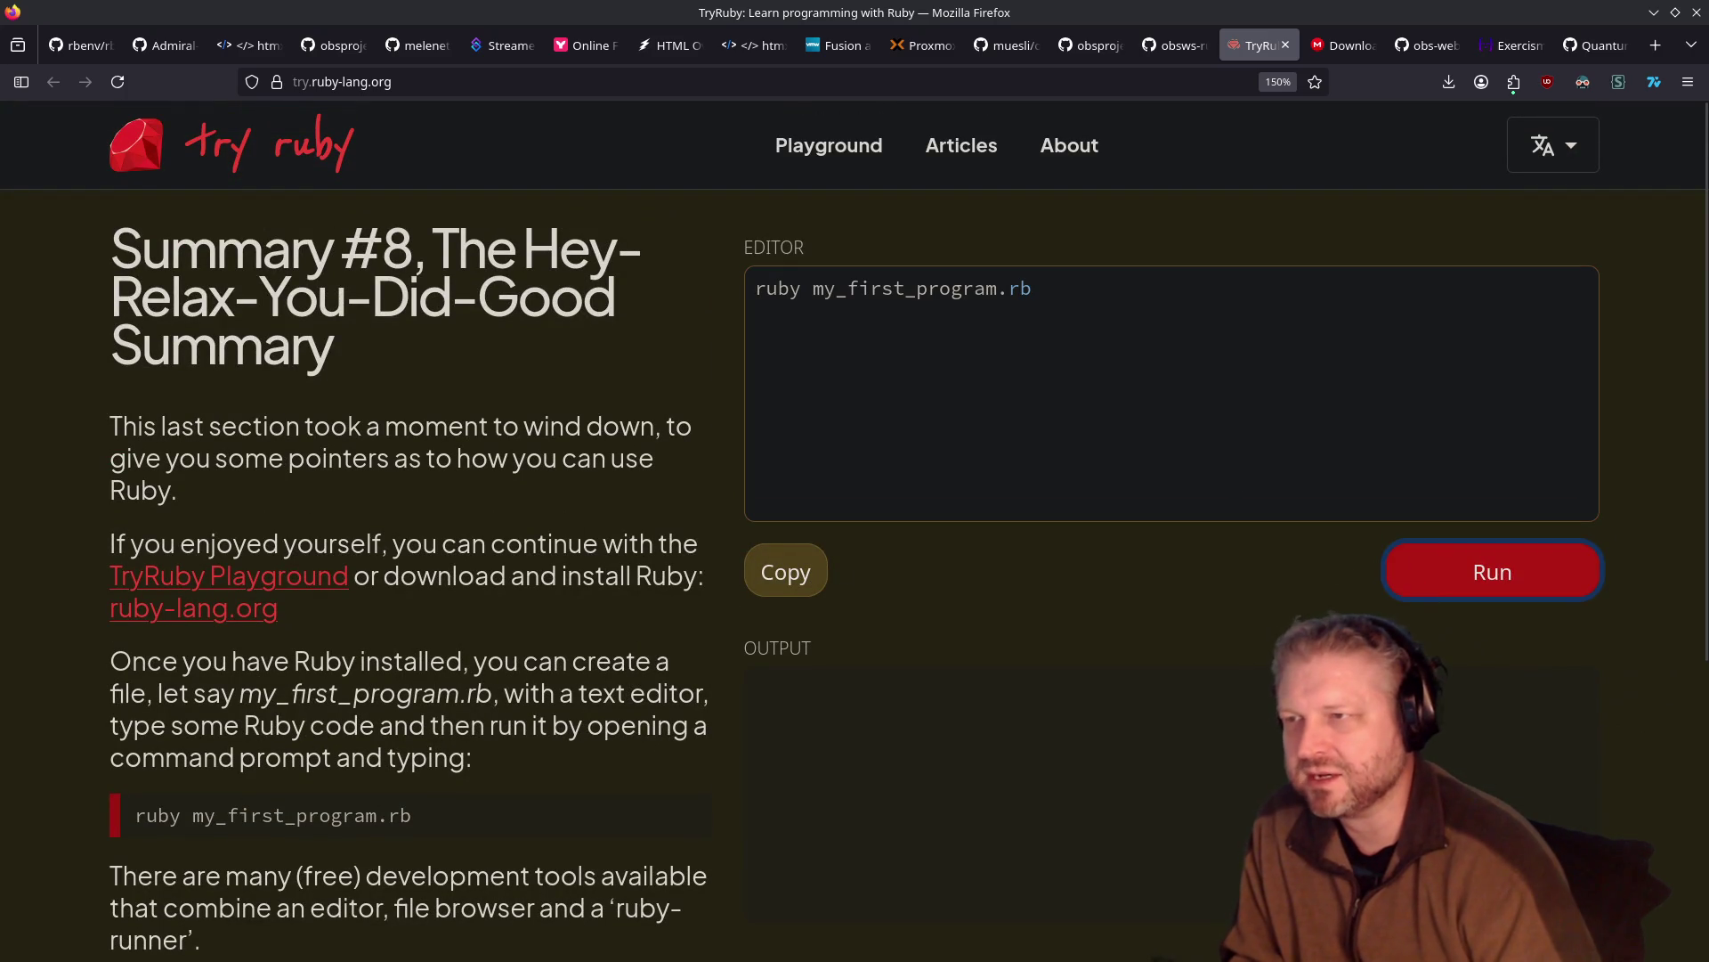
scroll(1054, 620, down, 4)
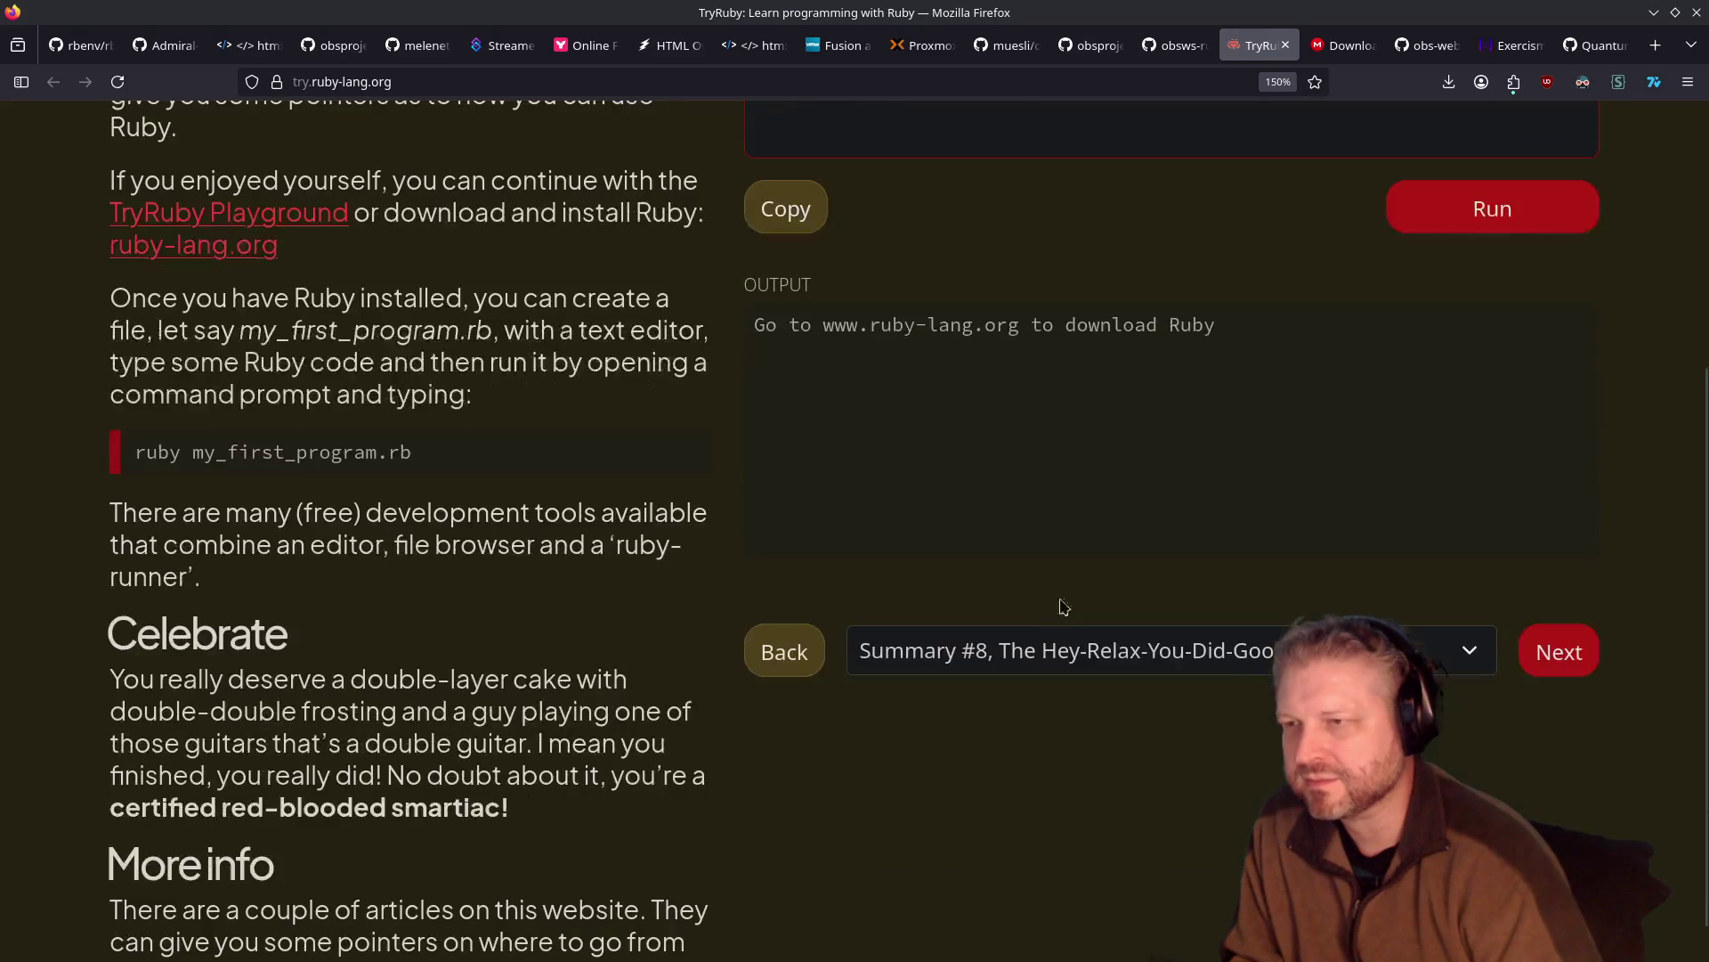
scroll(1053, 620, up, 2)
click(1453, 410)
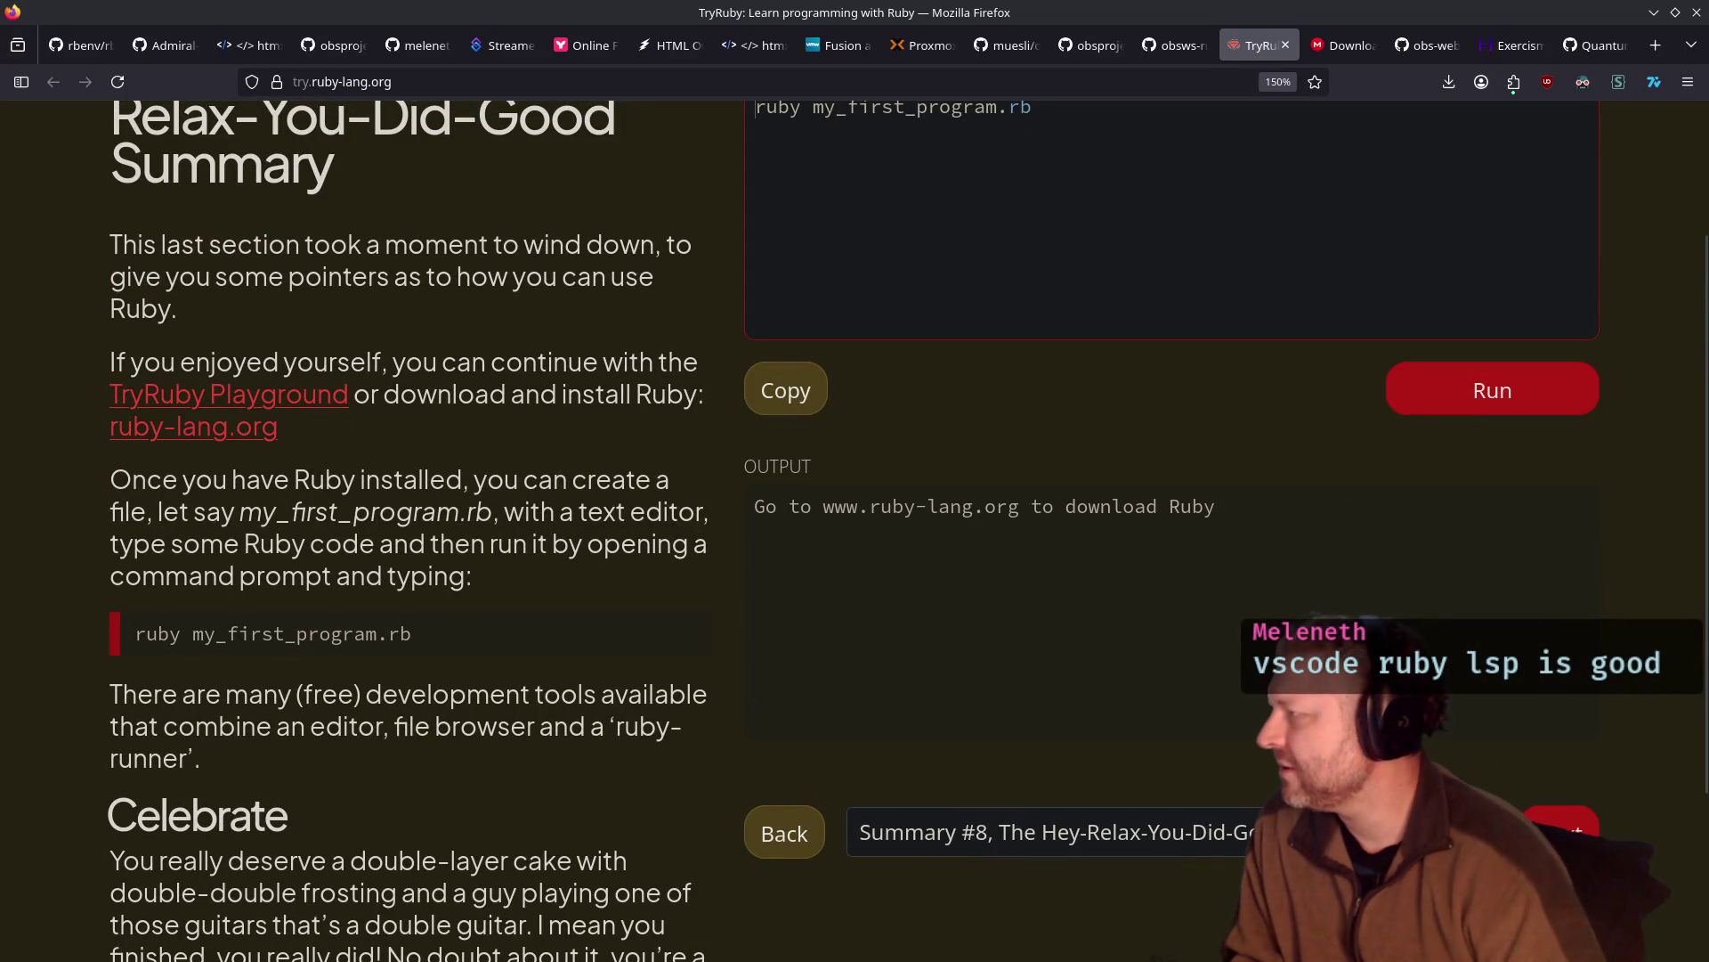
key(ctrl+Escape)
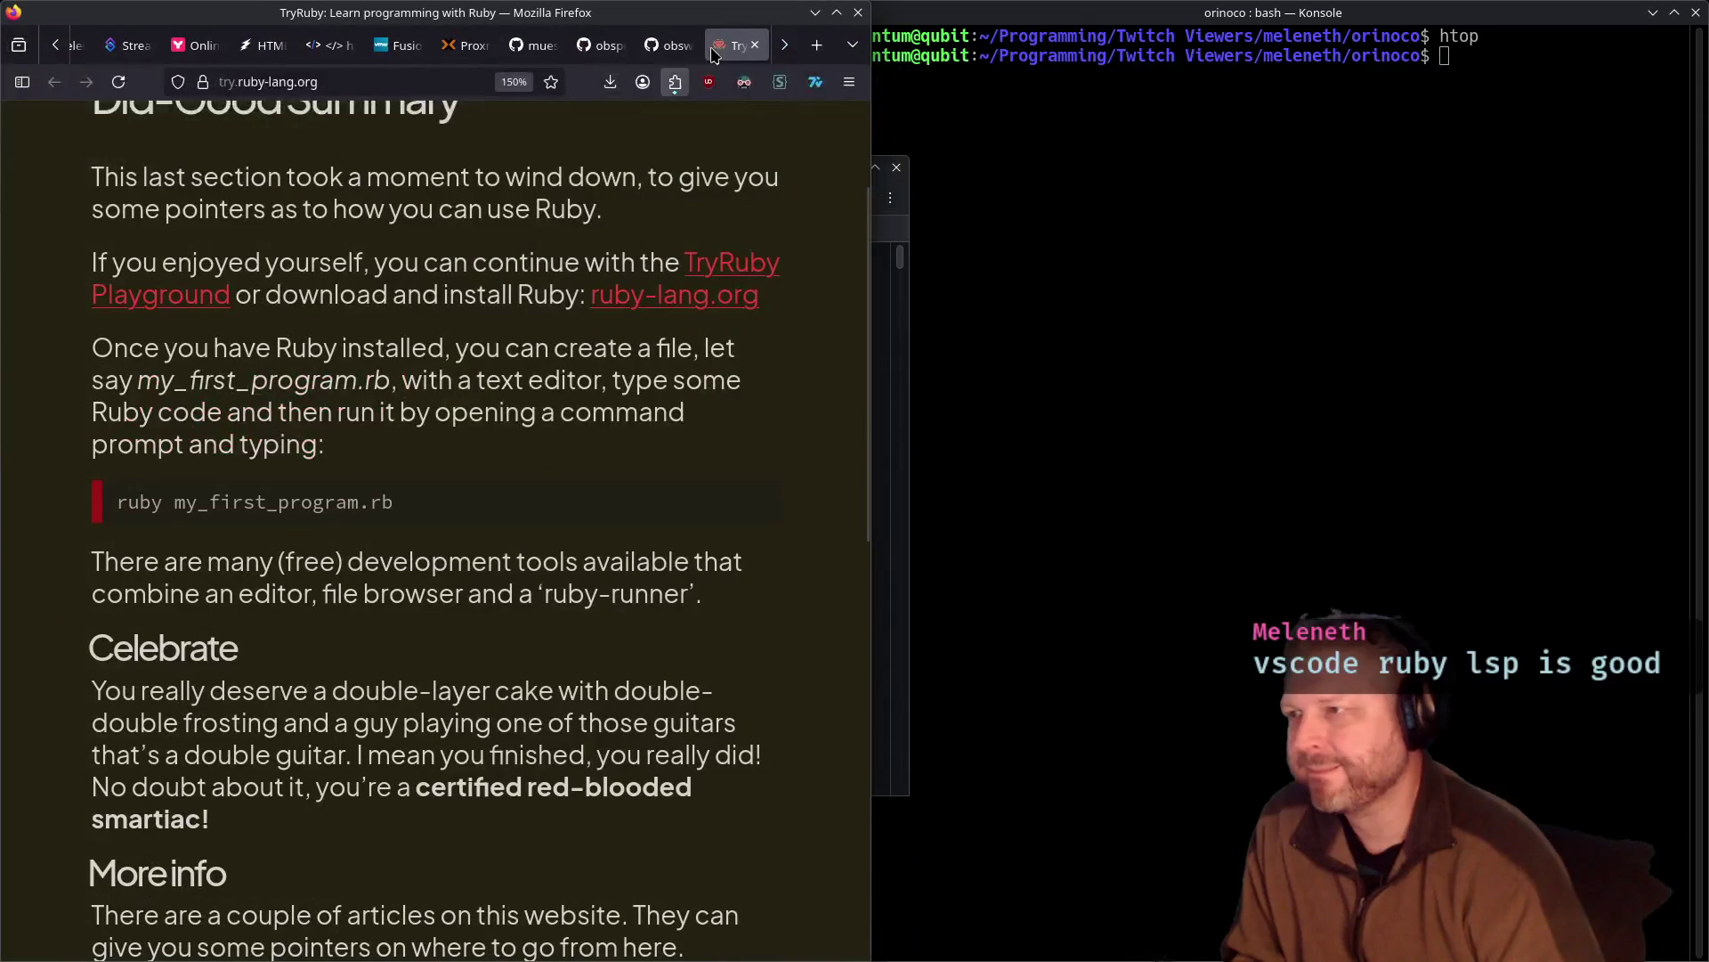
Bring System Monitor back and move it over the Konsole terminal
key(ctrl+Escape)
click(891, 197)
drag(746, 173, 1471, 149)
click(1201, 297)
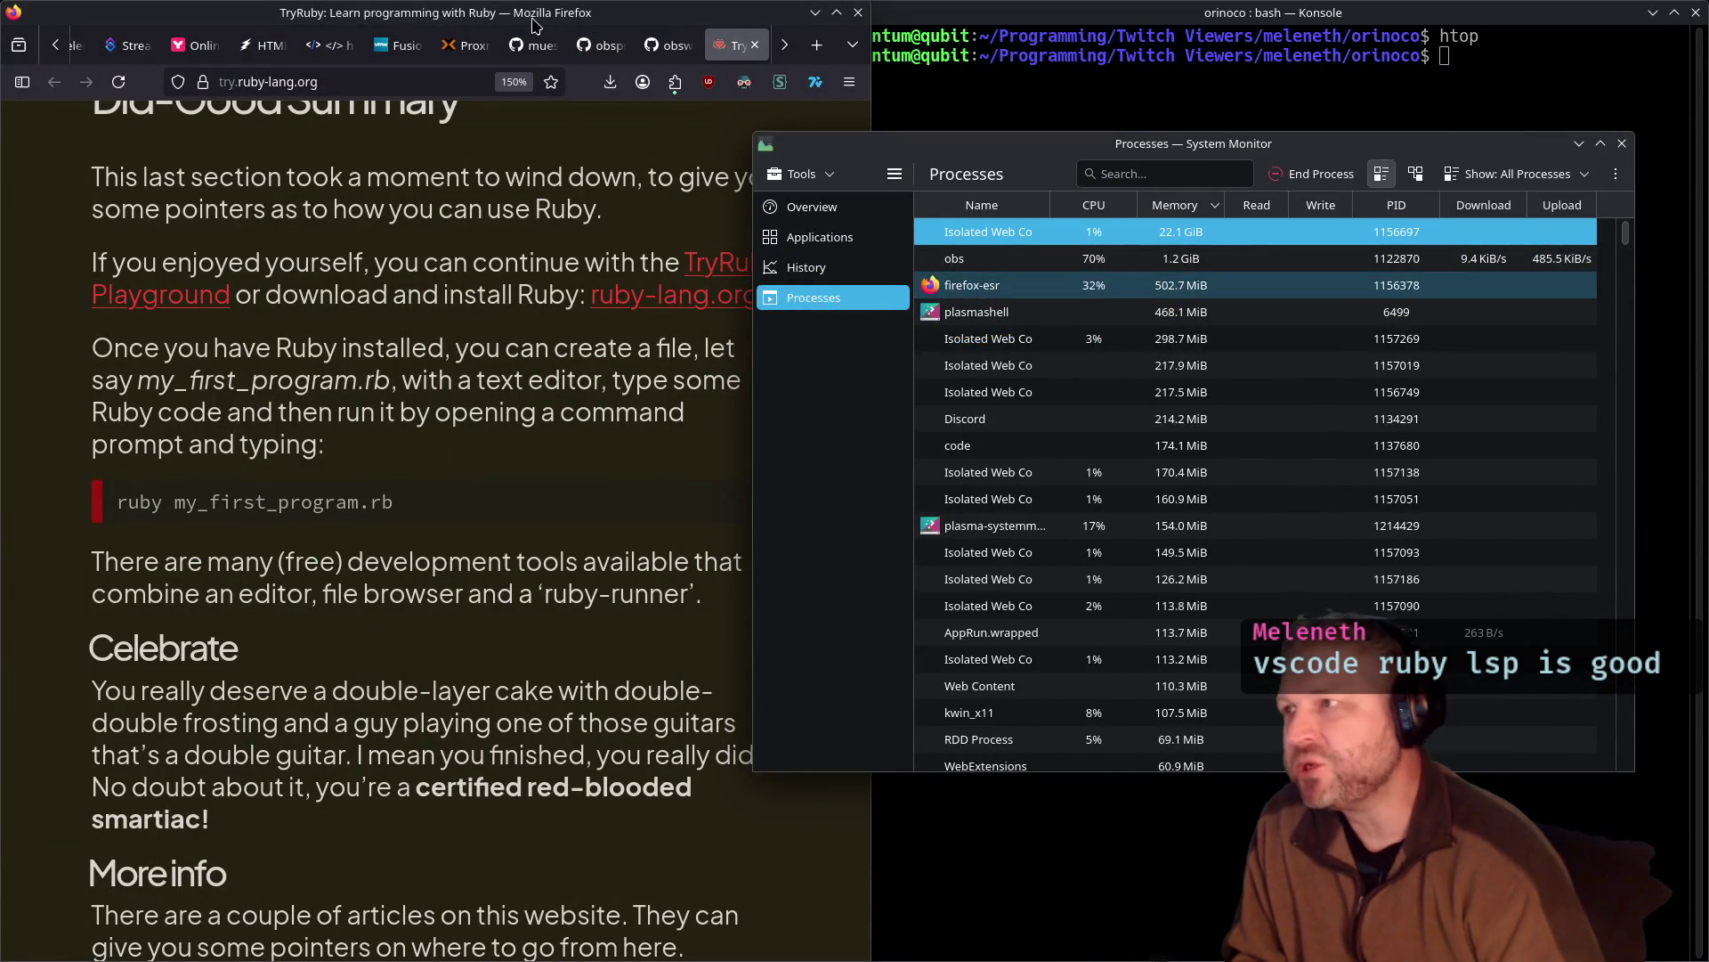
Rerun the TryRuby example in Firefox and select the plasmashell process in System Monitor
click(633, 320)
scroll(633, 320, down, 8)
scroll(633, 320, down, 2)
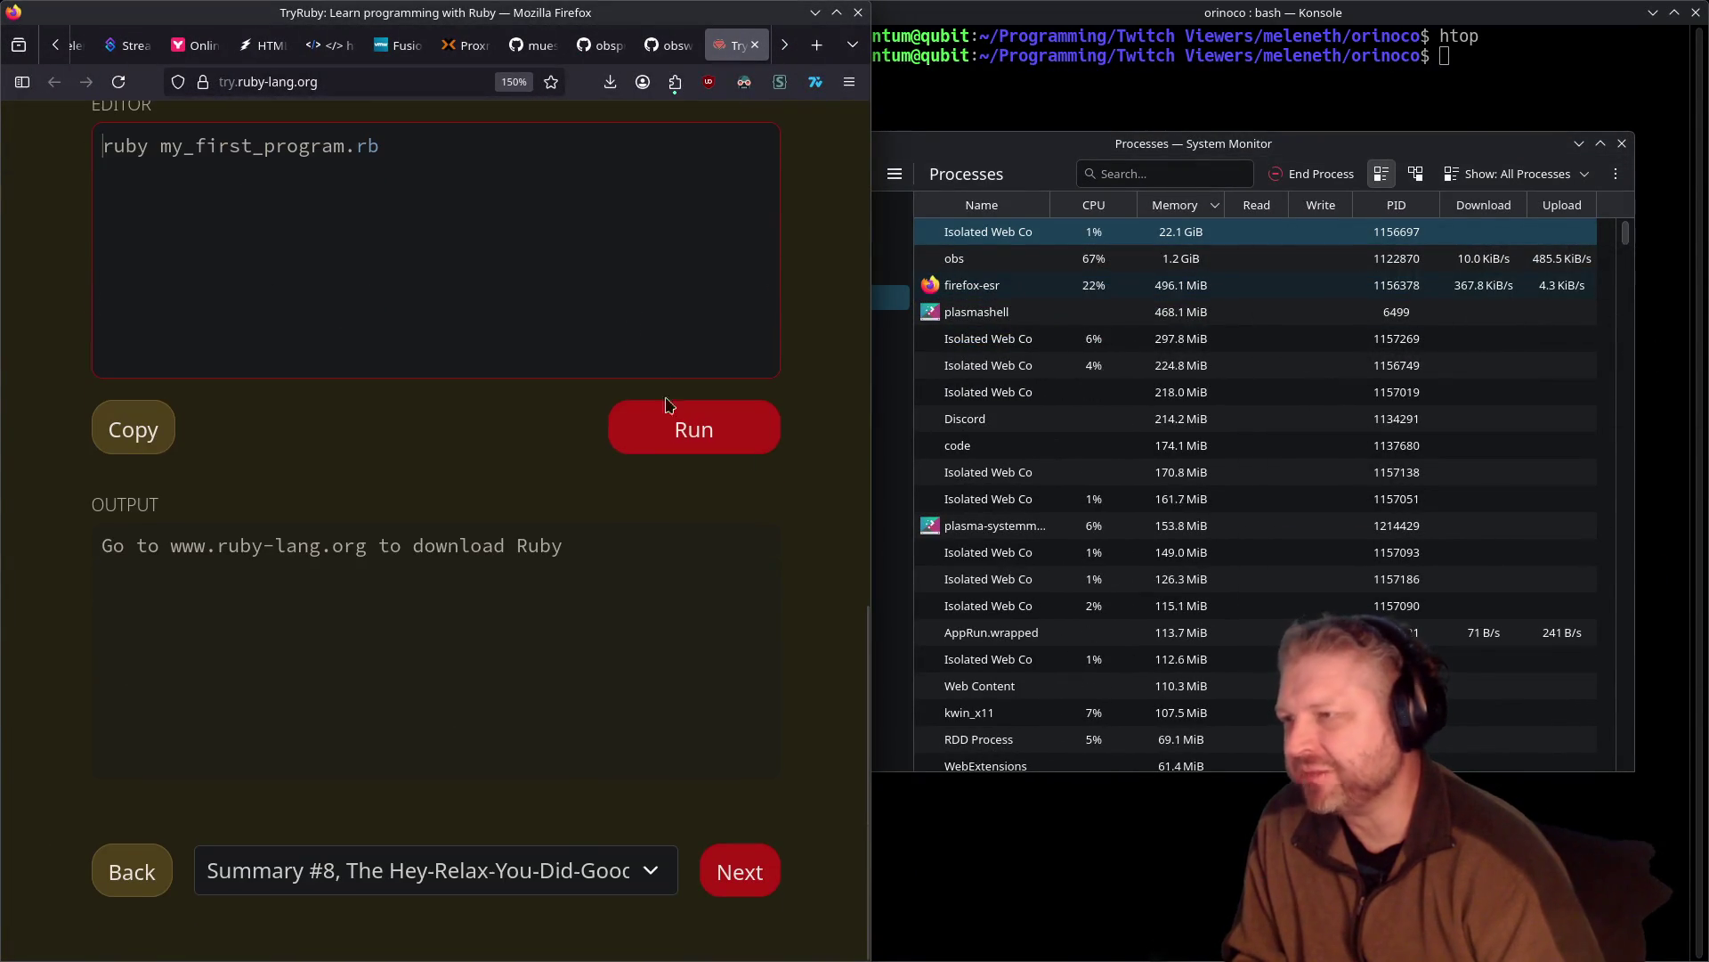
click(682, 433)
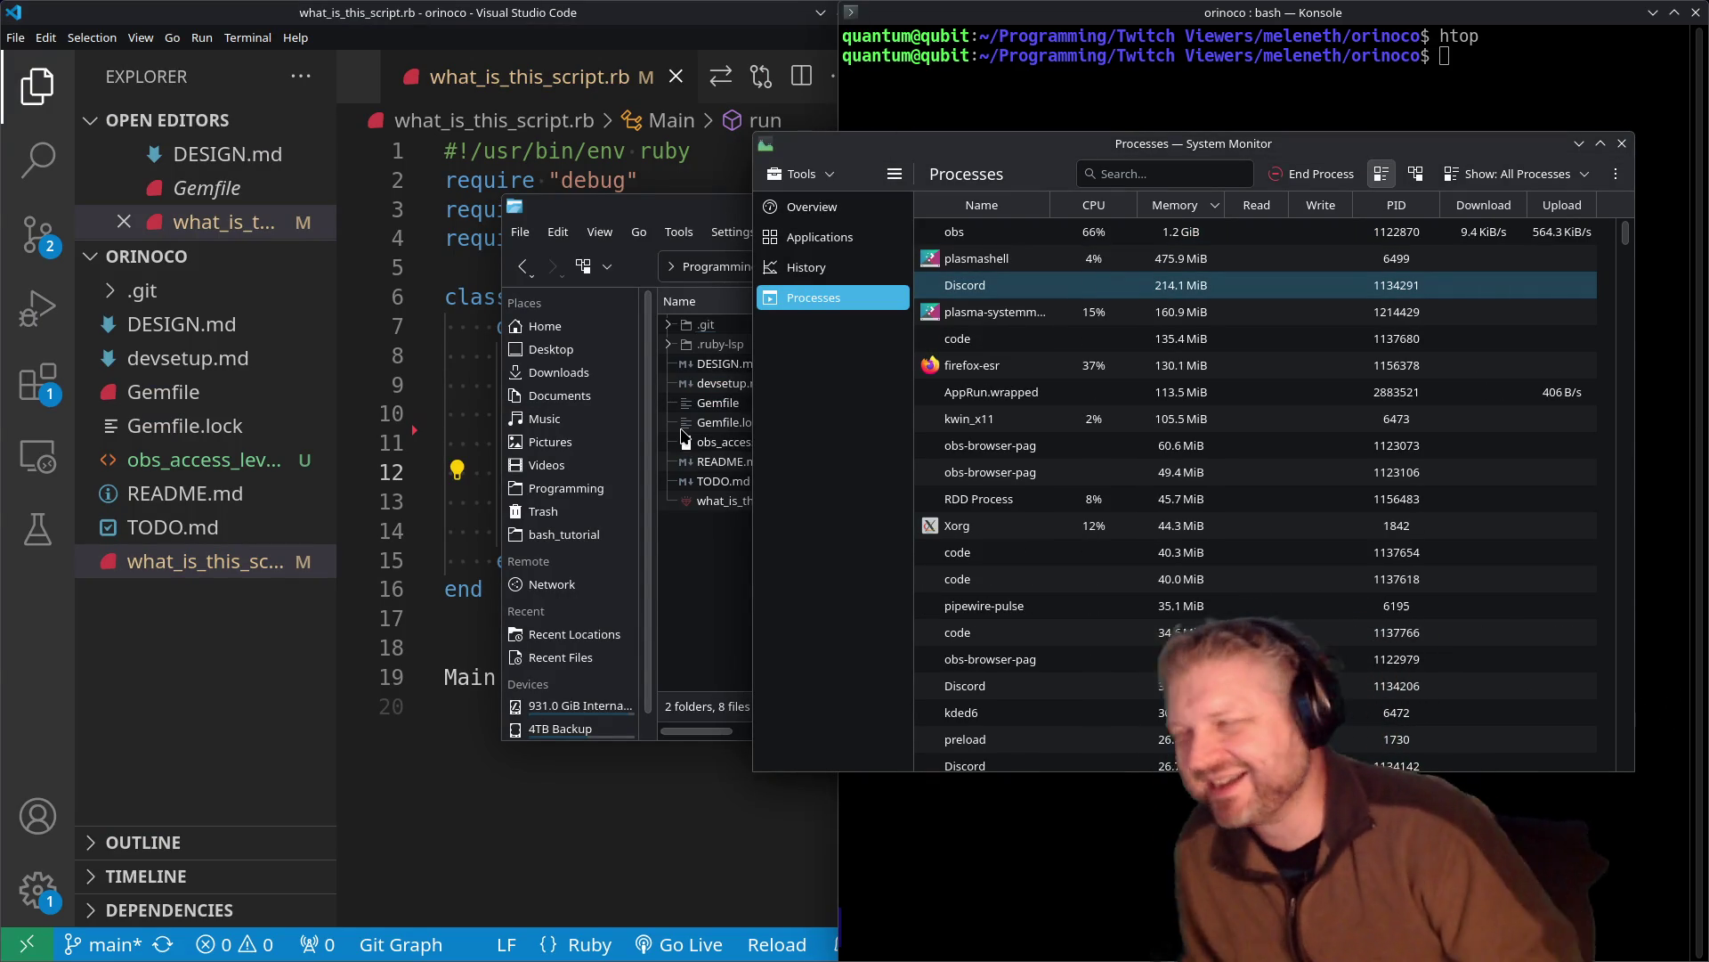
click(1472, 261)
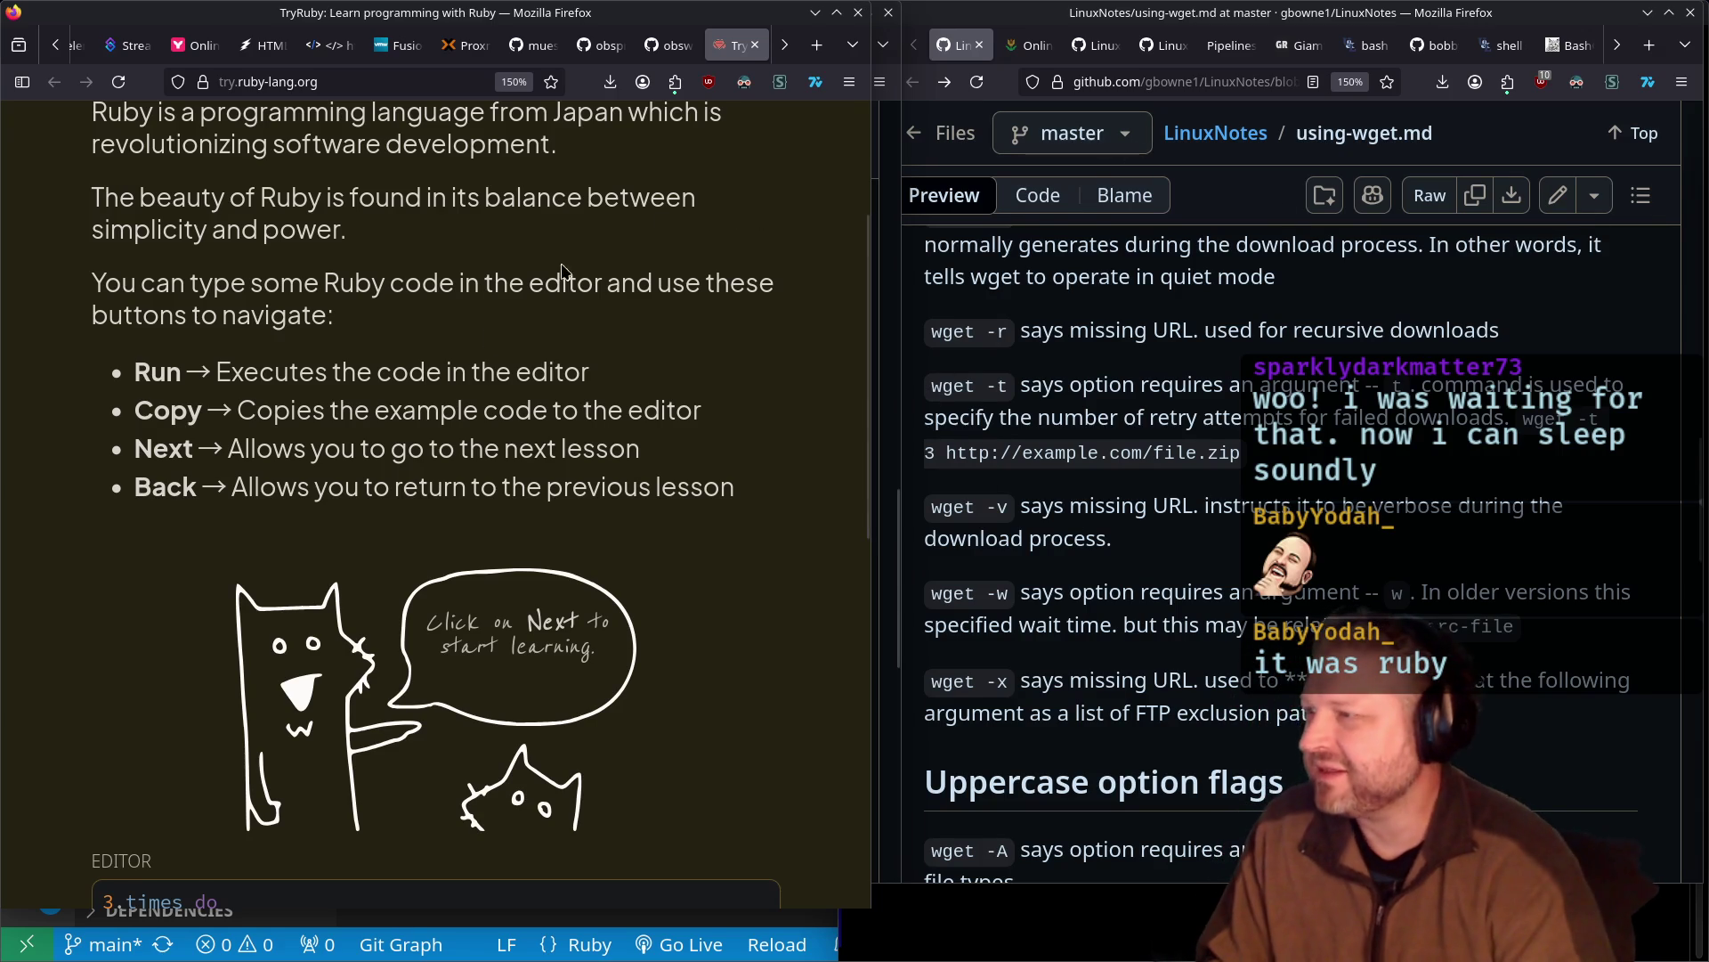
Bring Konsole forward and open System Monitor beside the Welcome example
scroll(484, 346, up, 3)
scroll(484, 345, down, 10)
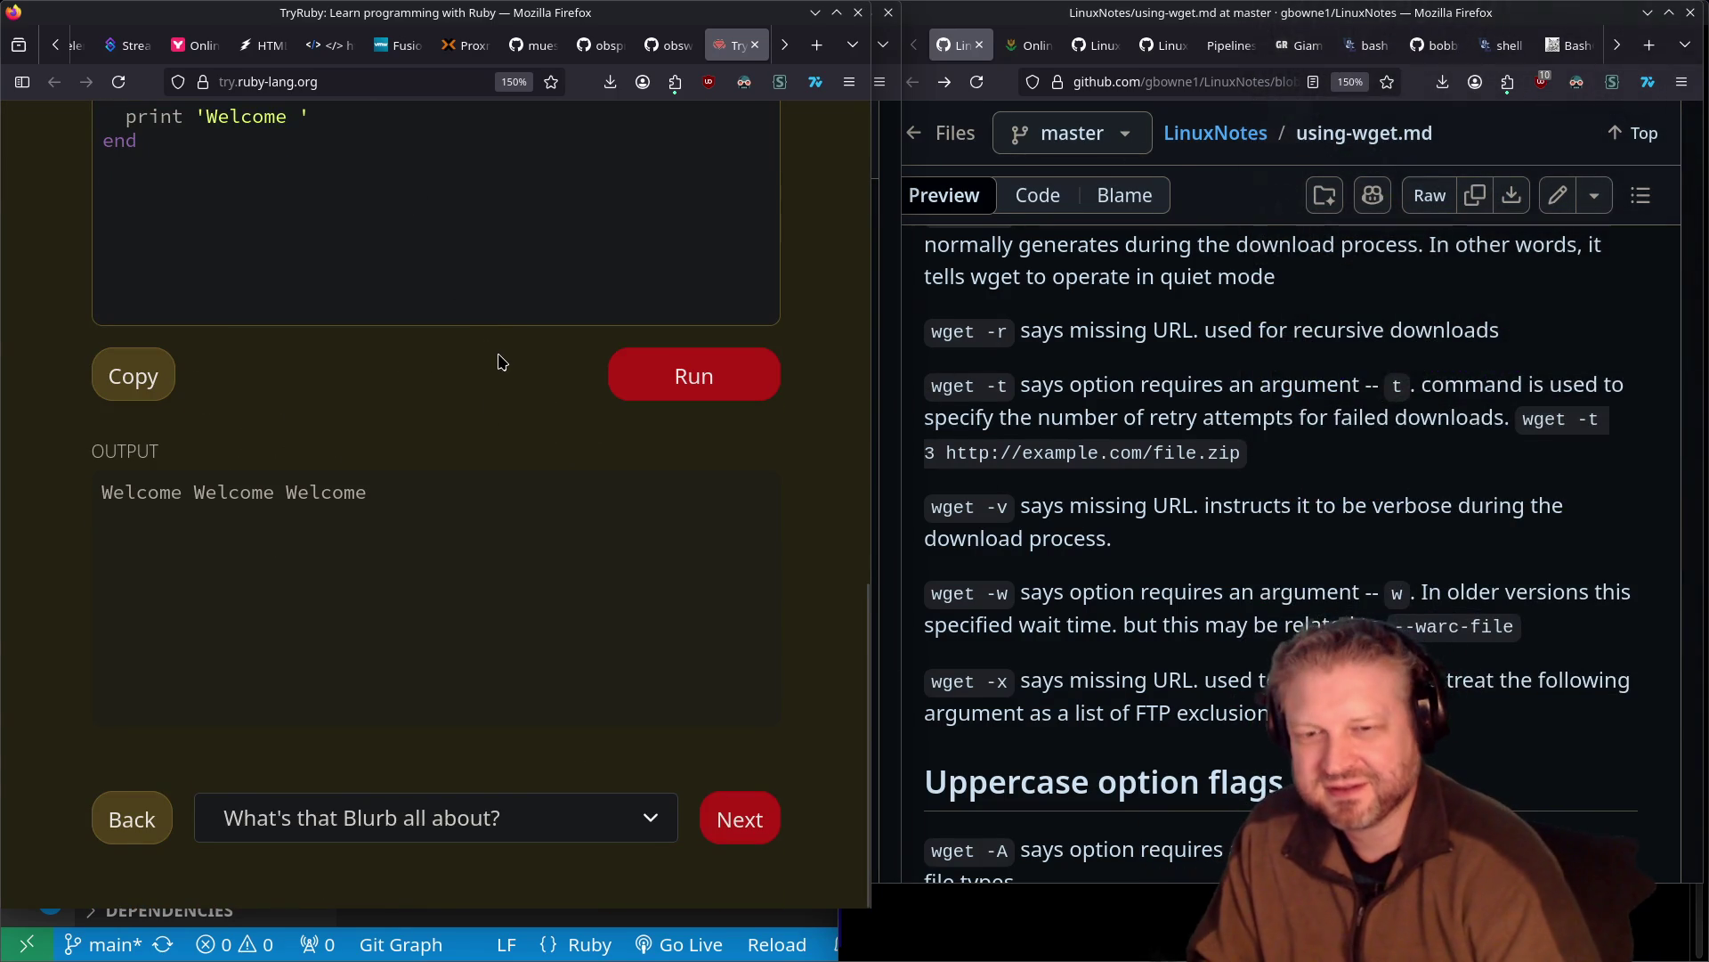
key(alt+Tab)
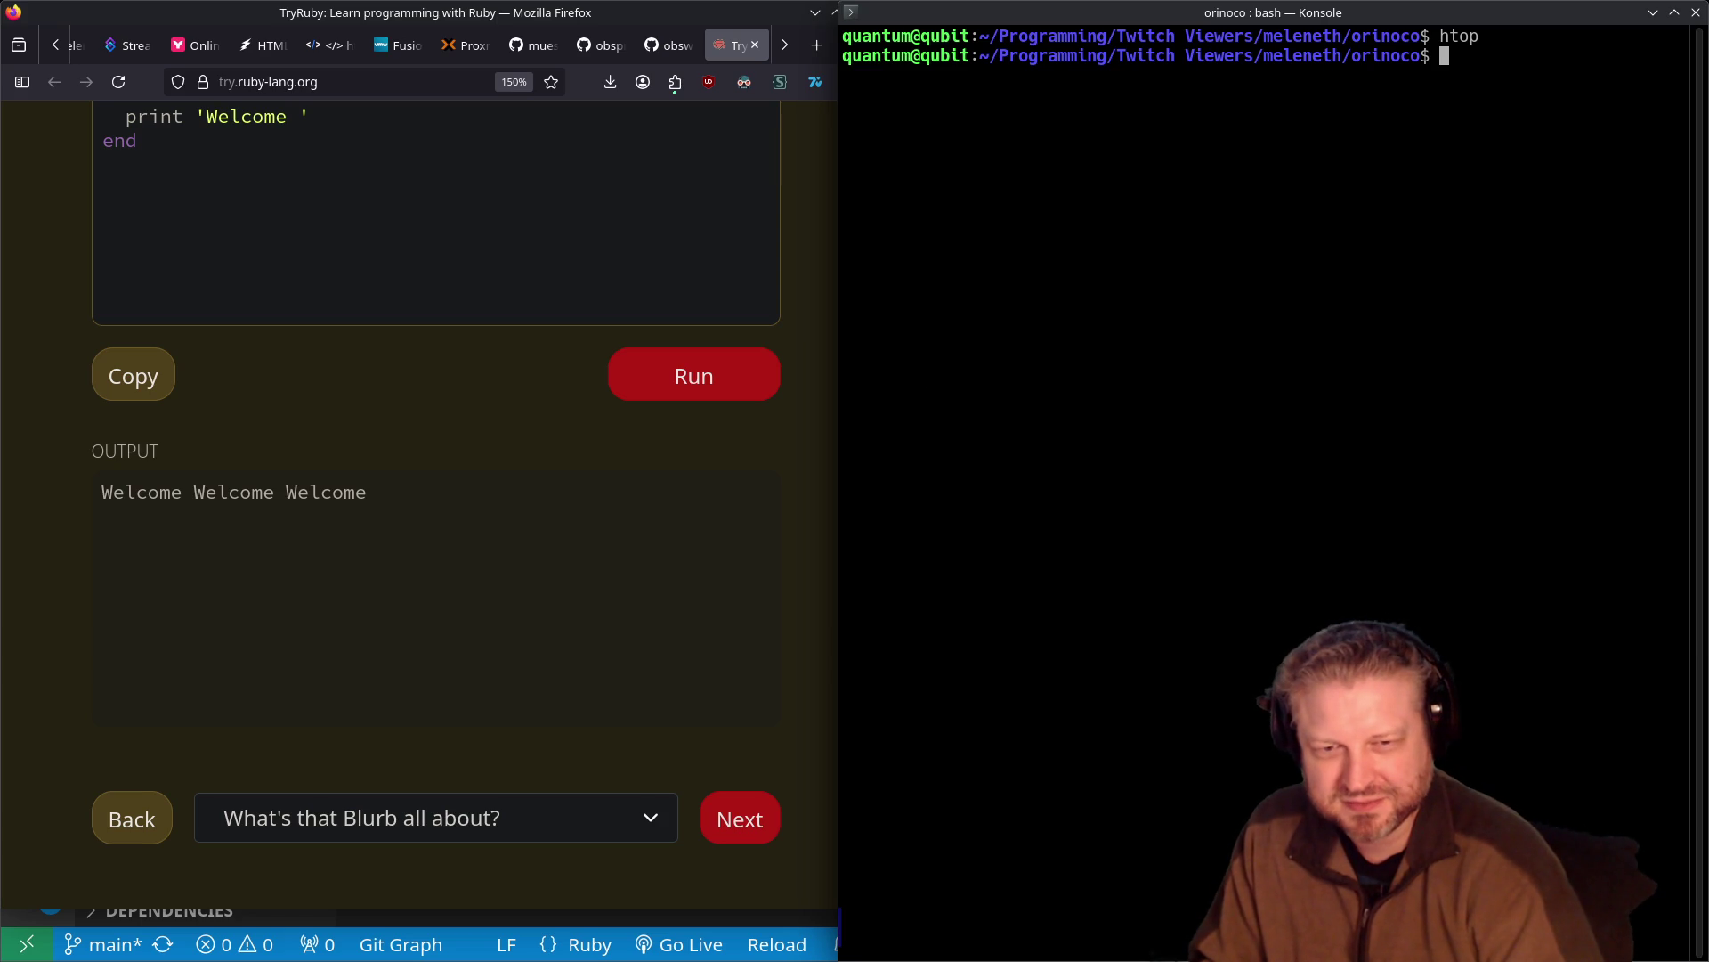
key(ctrl+Escape)
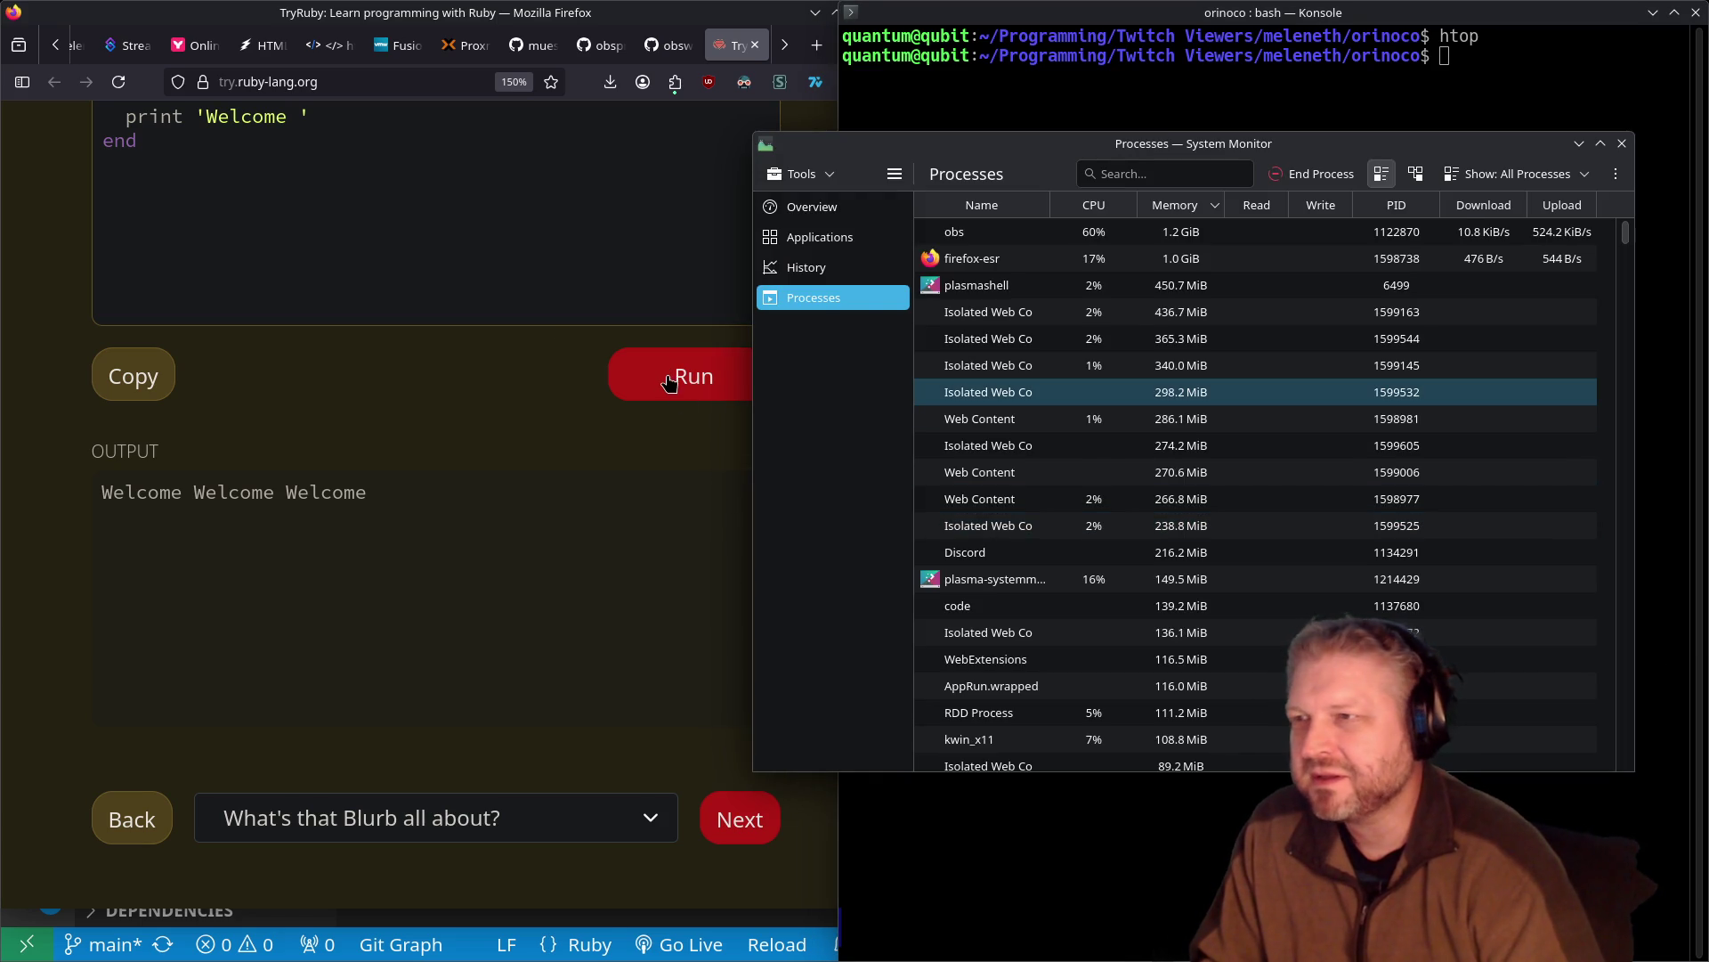
Repeatedly run the 3.times print 'Welcome' code while System Monitor shows Firefox's memory climbing
click(671, 381)
scroll(671, 381, up, 5)
click(734, 803)
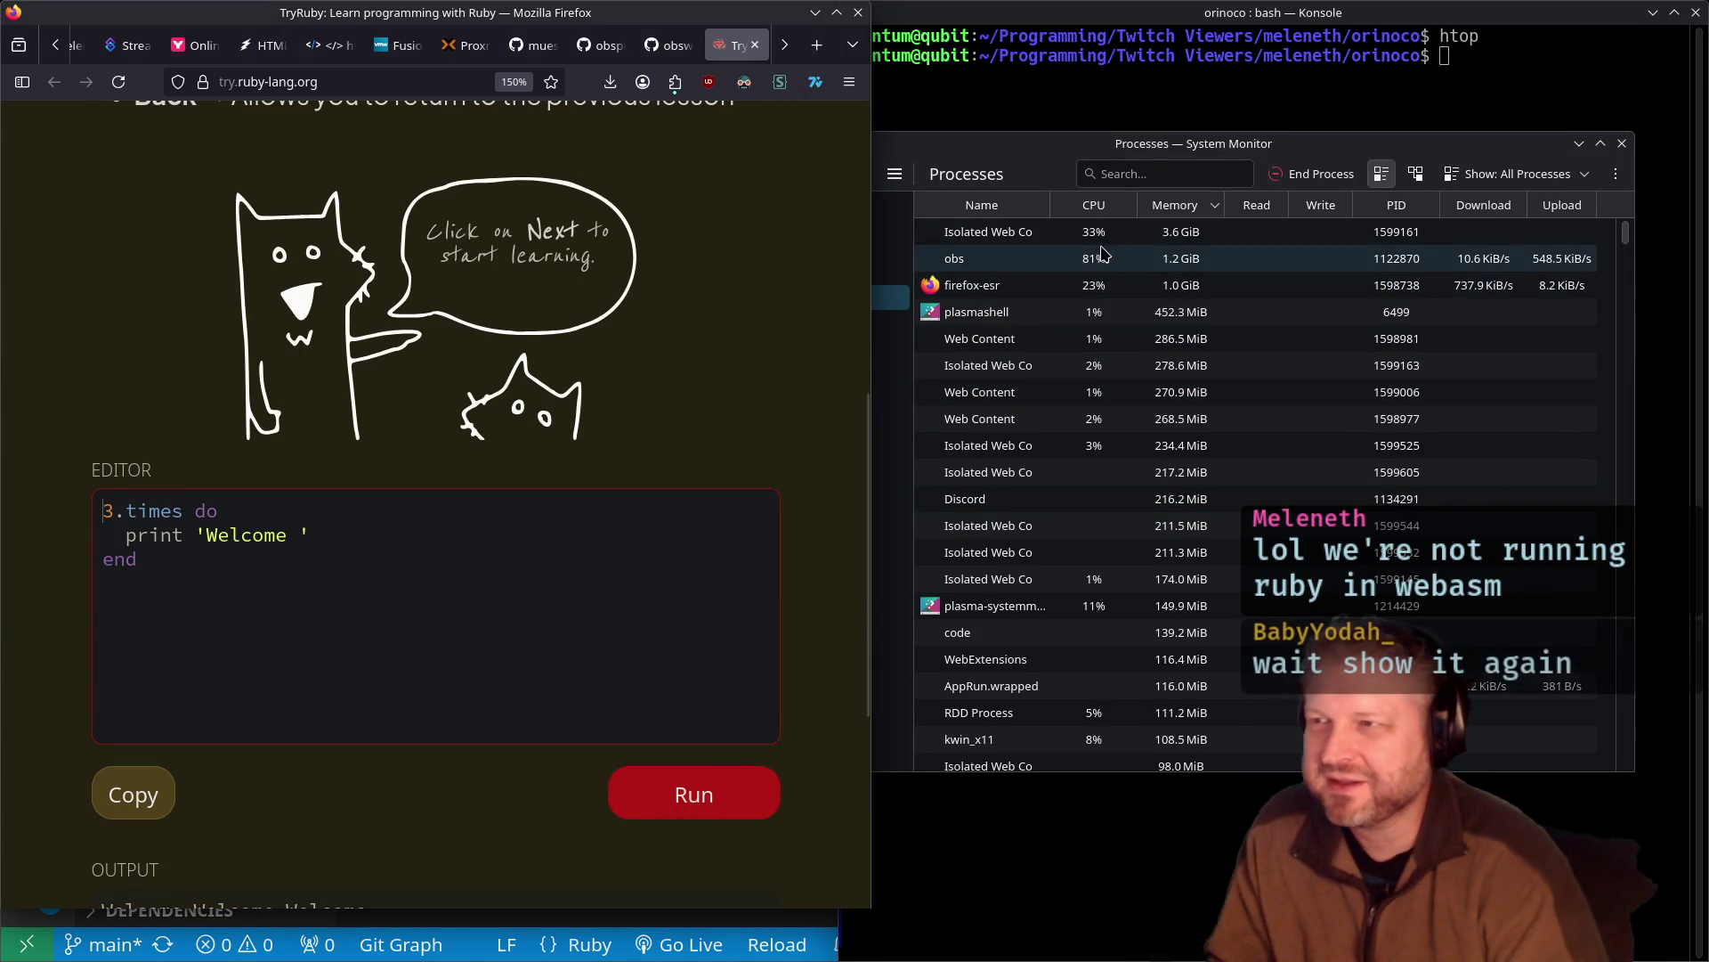
click(1062, 344)
click(704, 789)
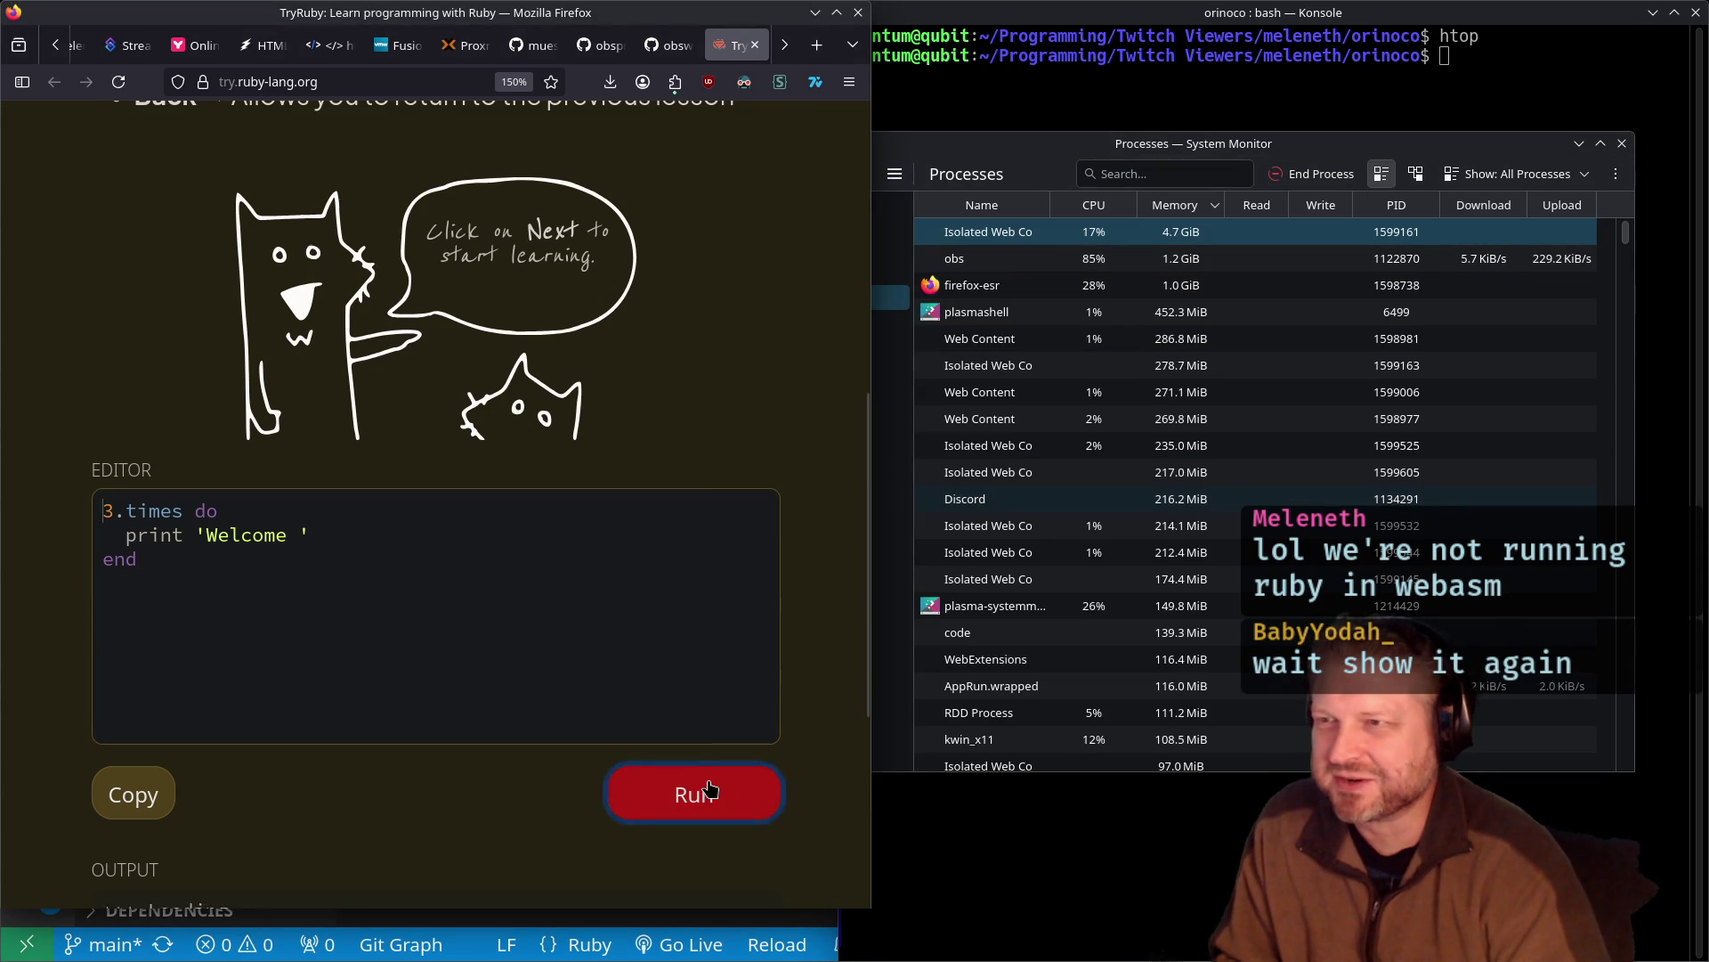
click(713, 790)
click(712, 789)
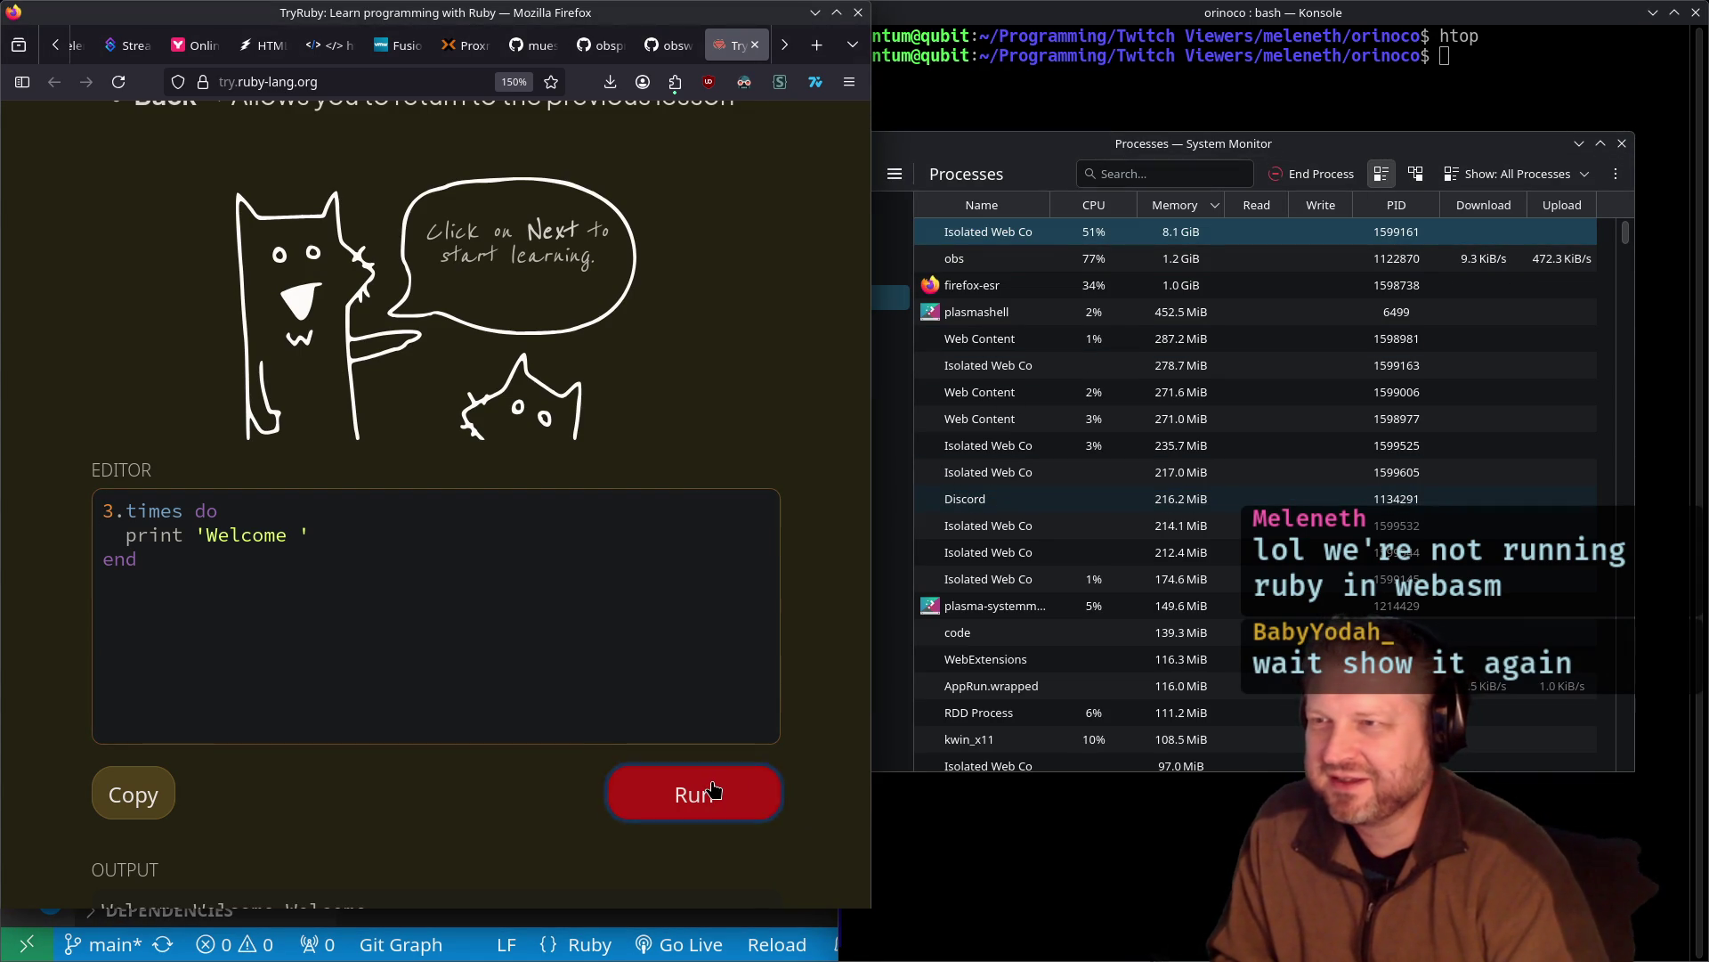
click(712, 787)
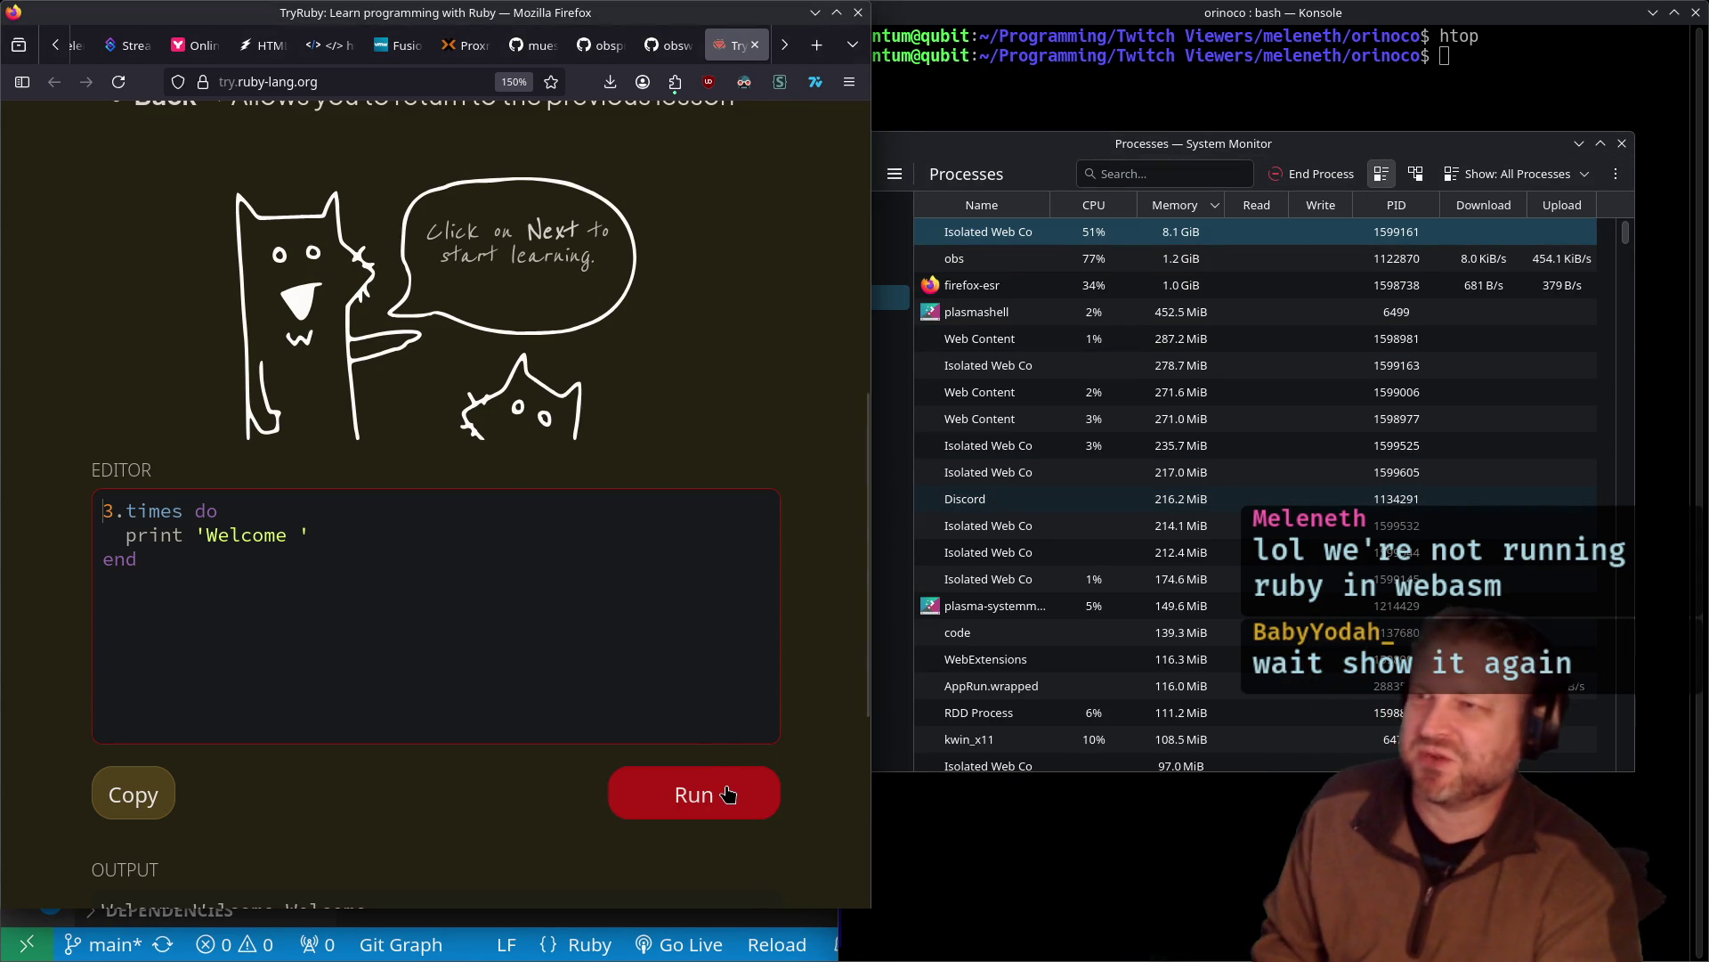
click(717, 797)
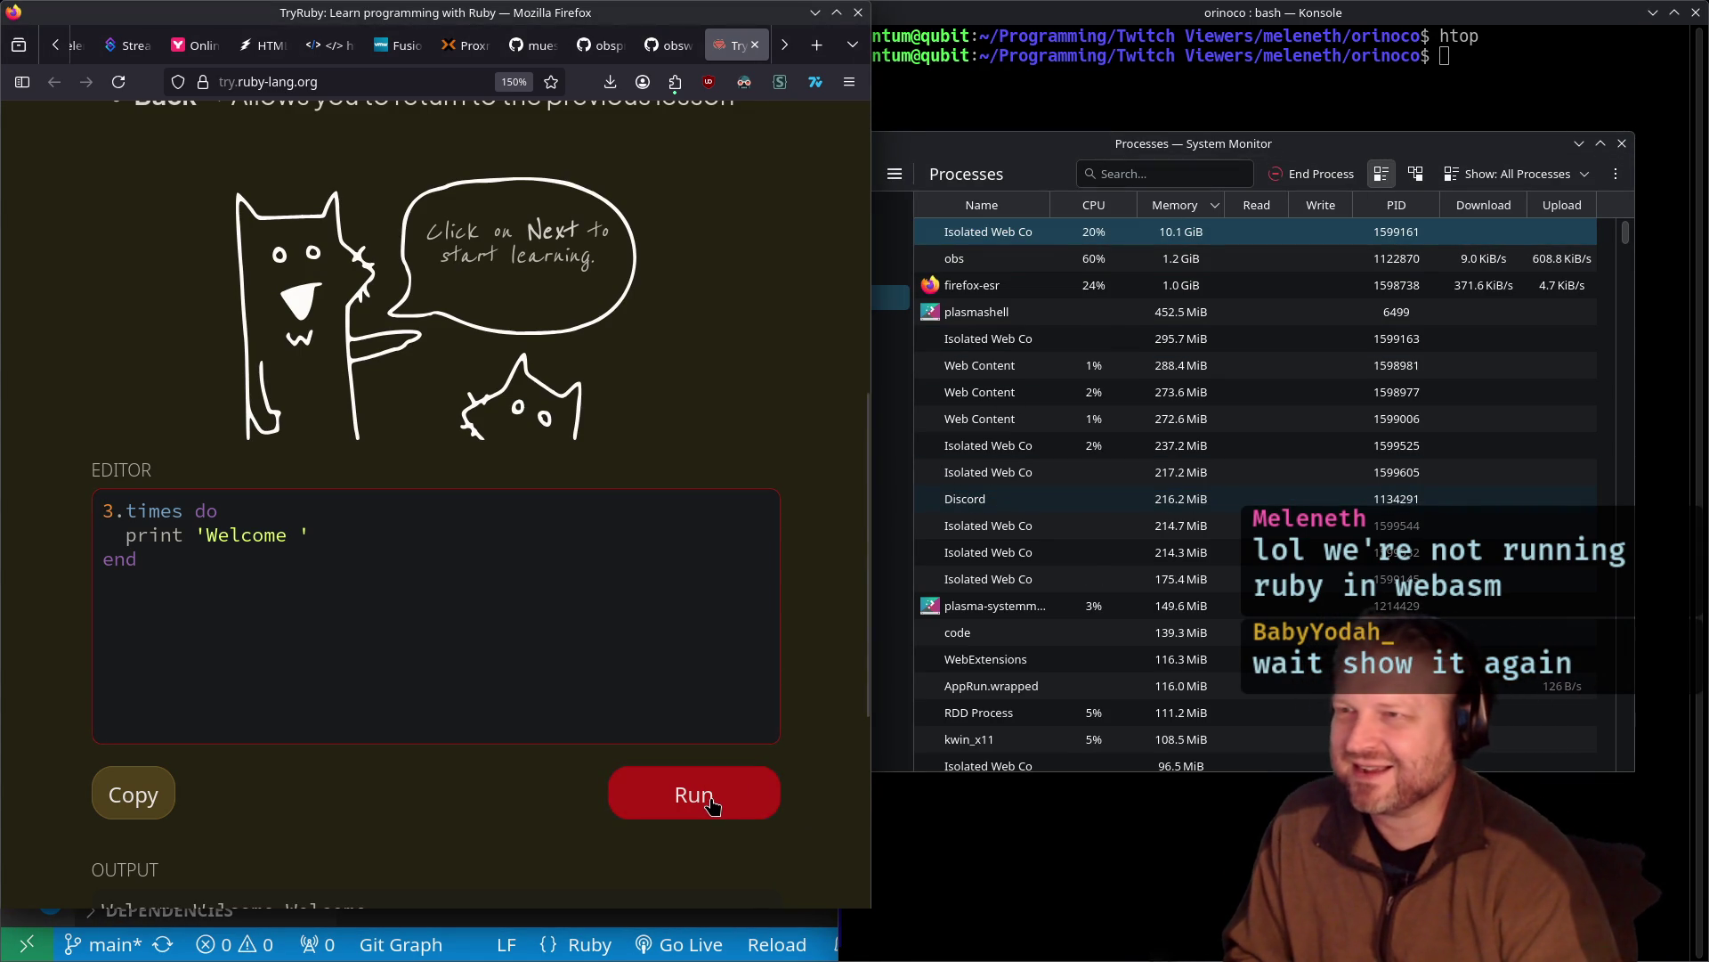
click(710, 801)
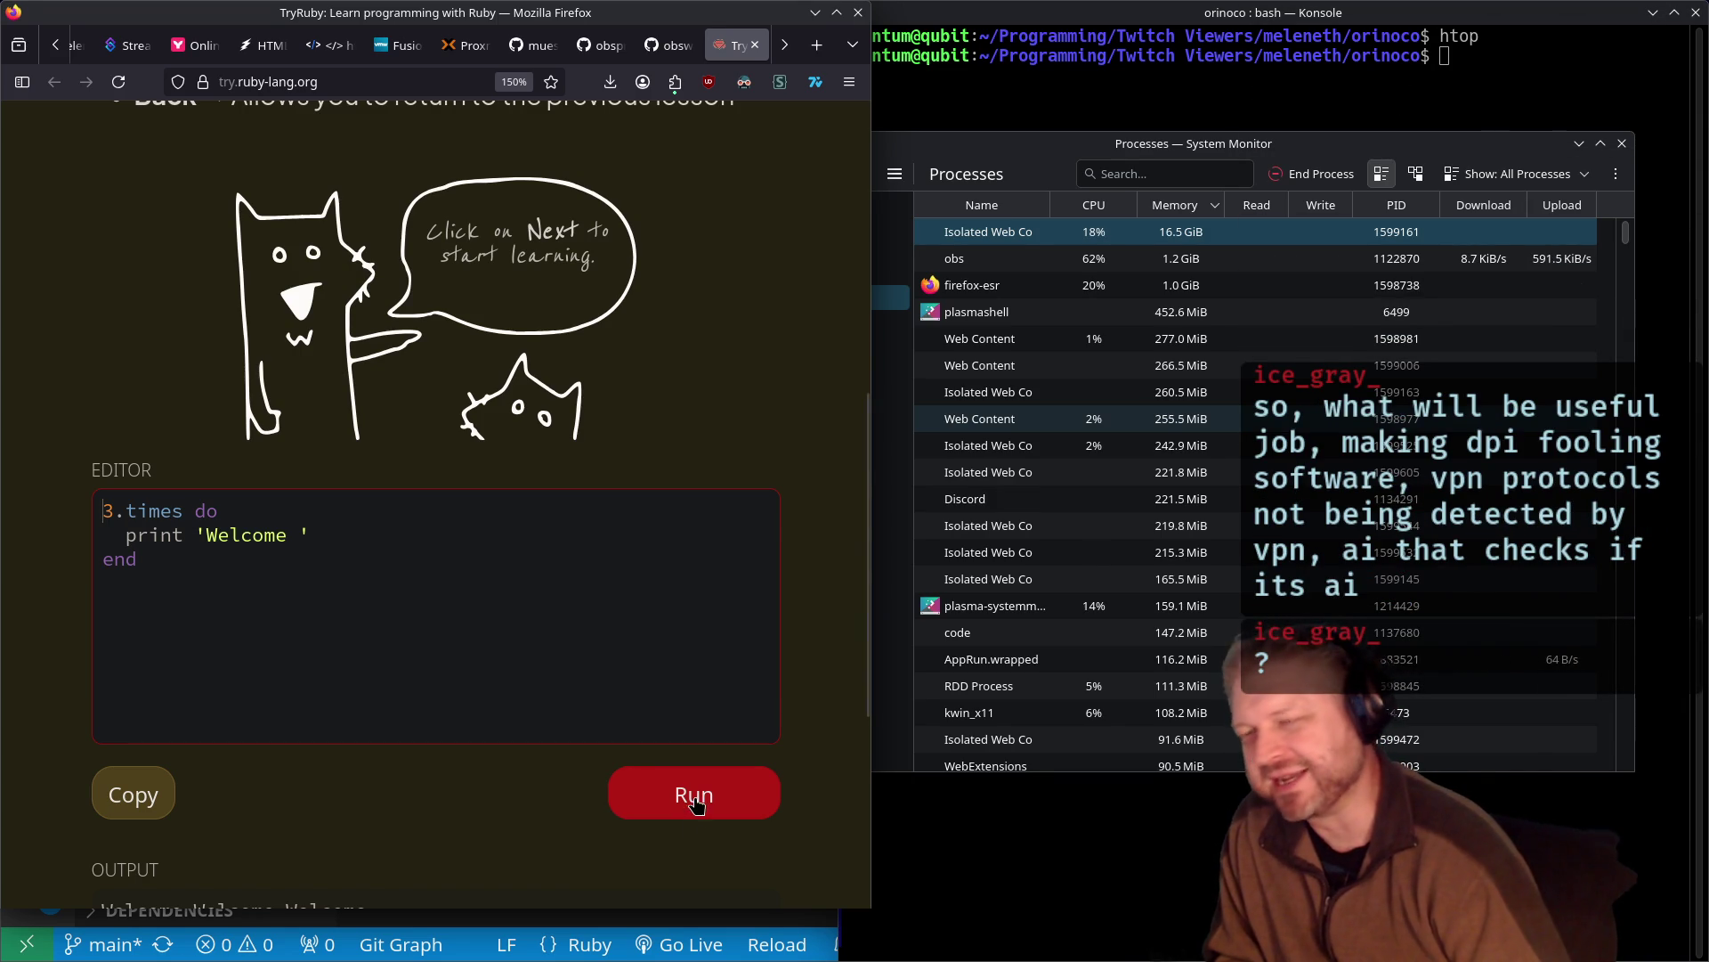
click(687, 814)
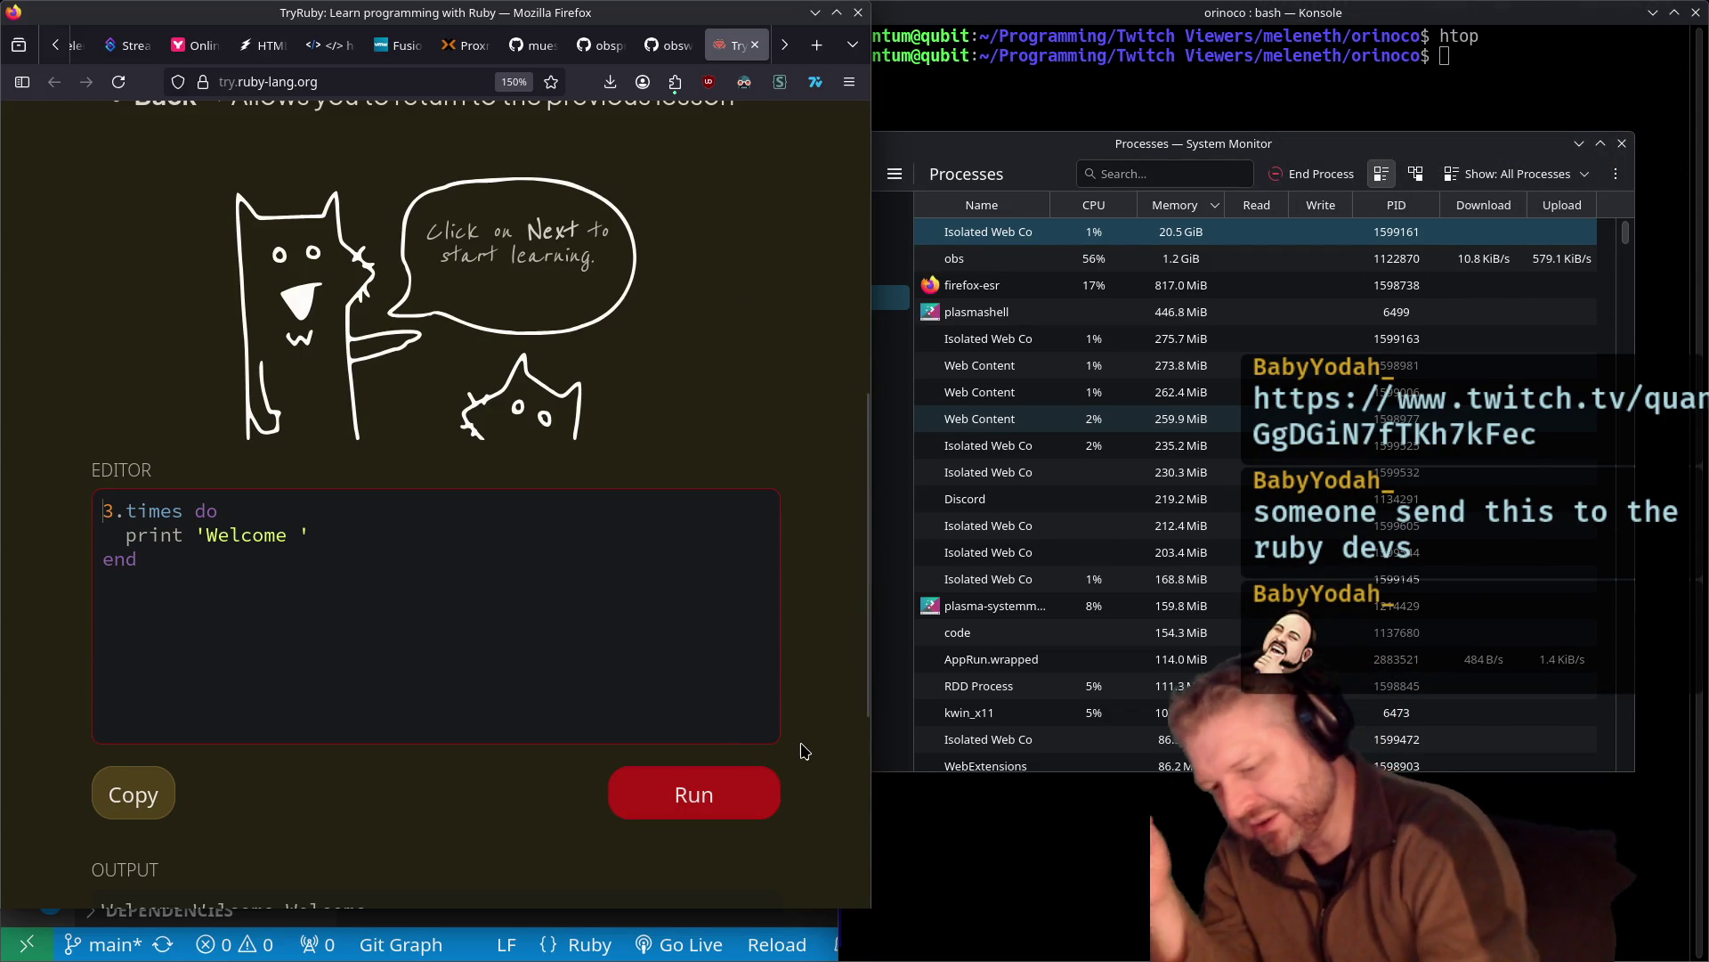
Calculate 1.5 ÷ 5 in KCalc, getting 0.3, then close the calculator
key(XF86Calculator)
text(1.58+)
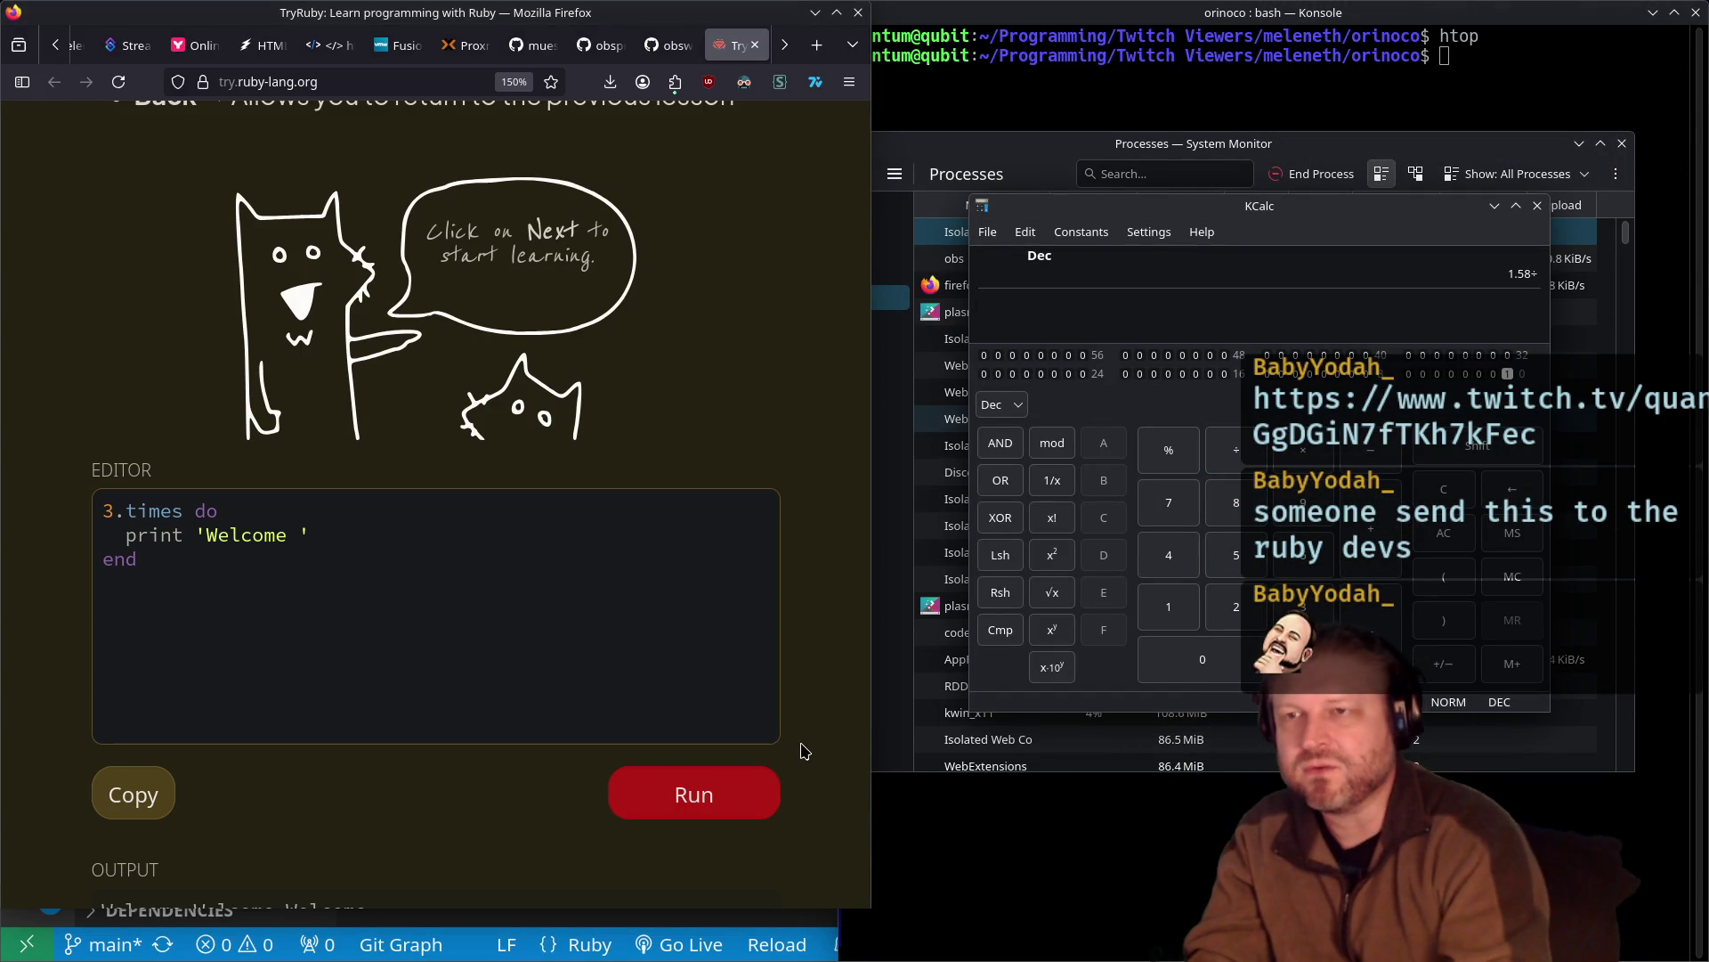
key(BackSpace)
key(BackSpace)
text(/5)
key(Return)
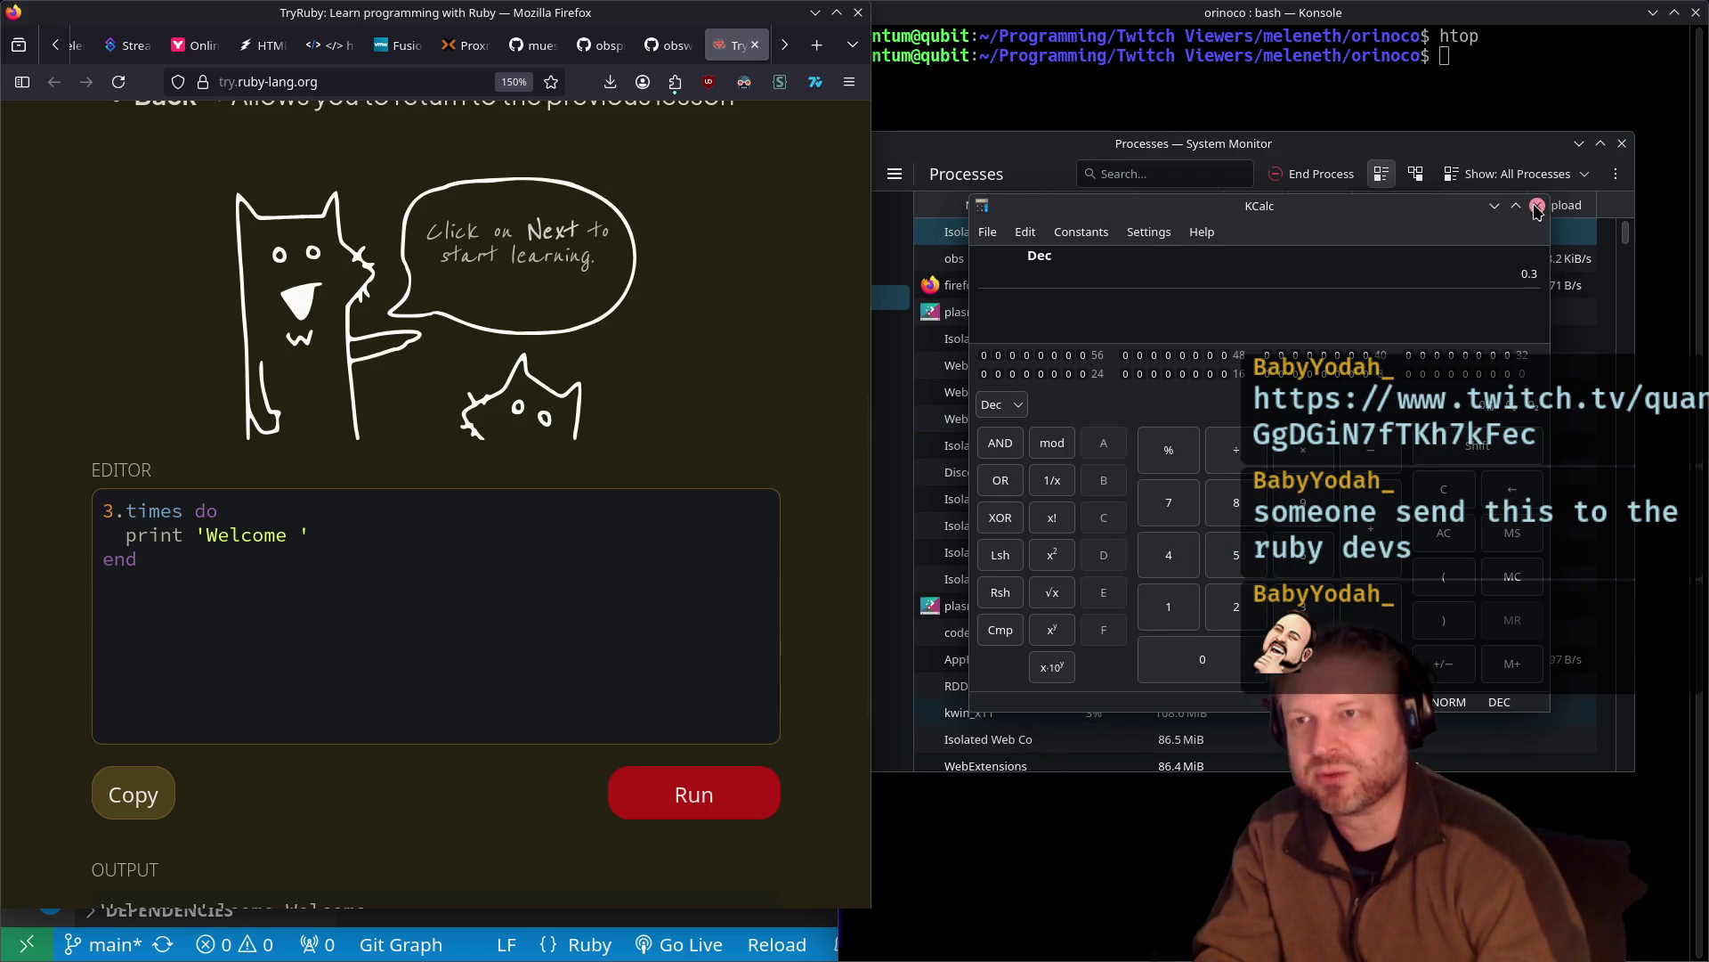
click(1538, 206)
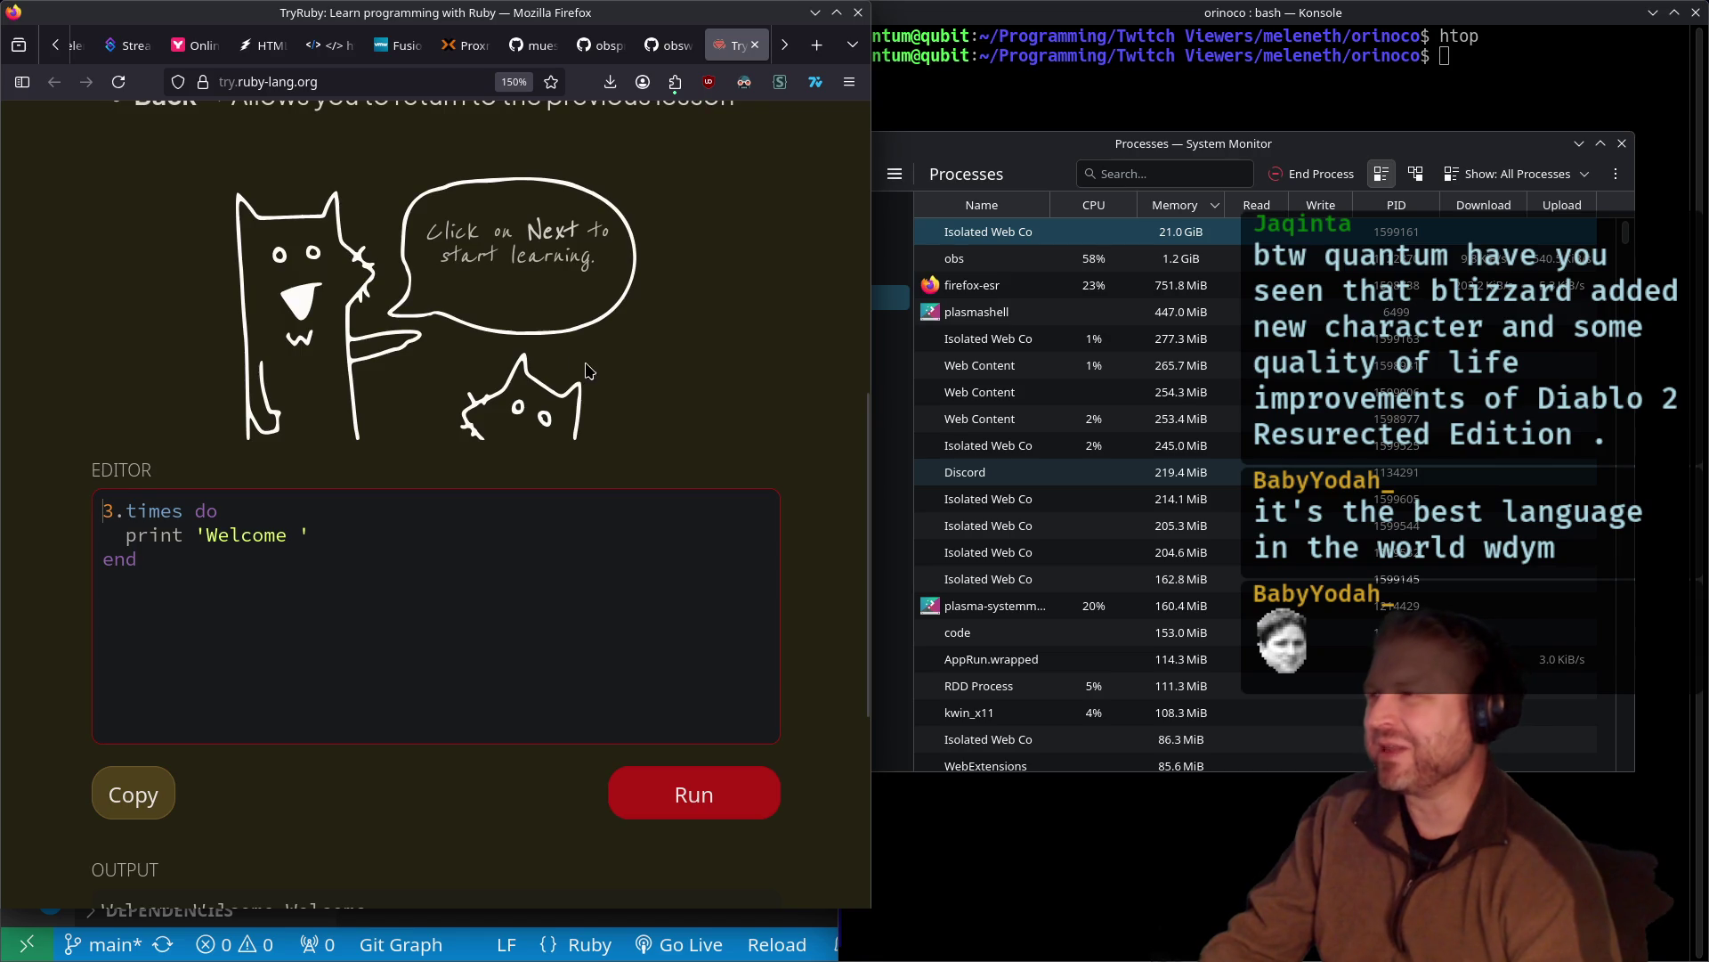
Scroll down to the Welcome output, then close the TryRuby tab
scroll(672, 274, down, 5)
click(754, 45)
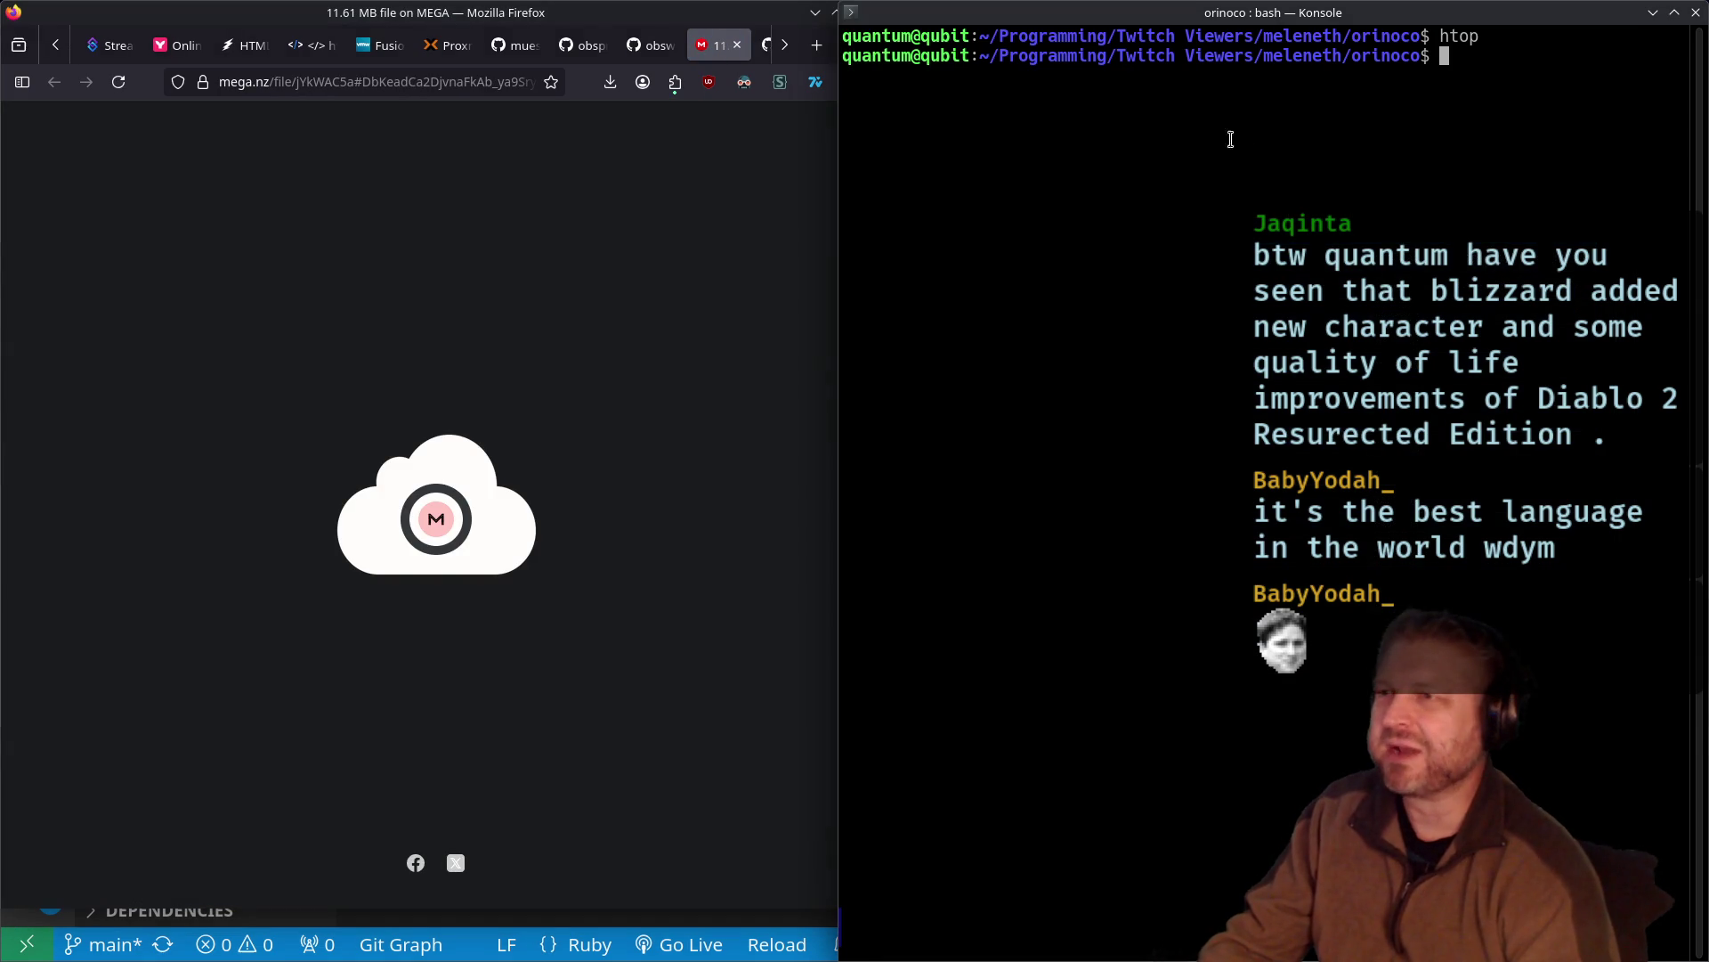
Focus System Monitor, then switch Firefox to the GitHub orinoco repository tab
click(1126, 233)
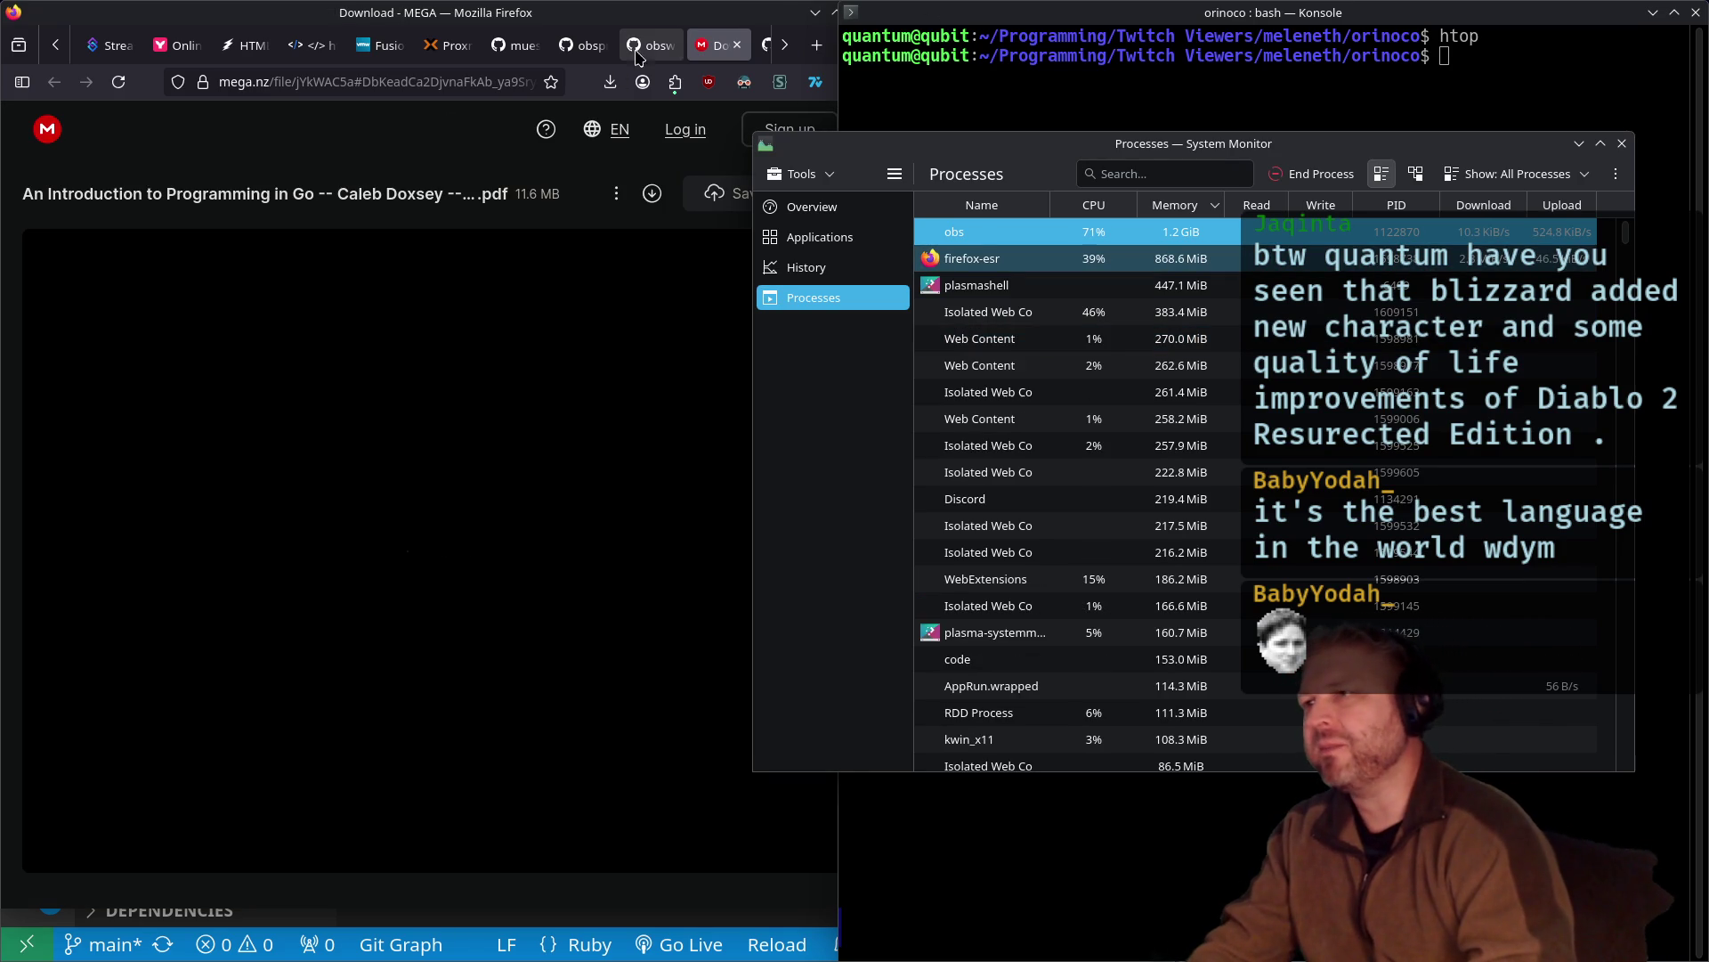
scroll(685, 55, down, 3)
click(737, 45)
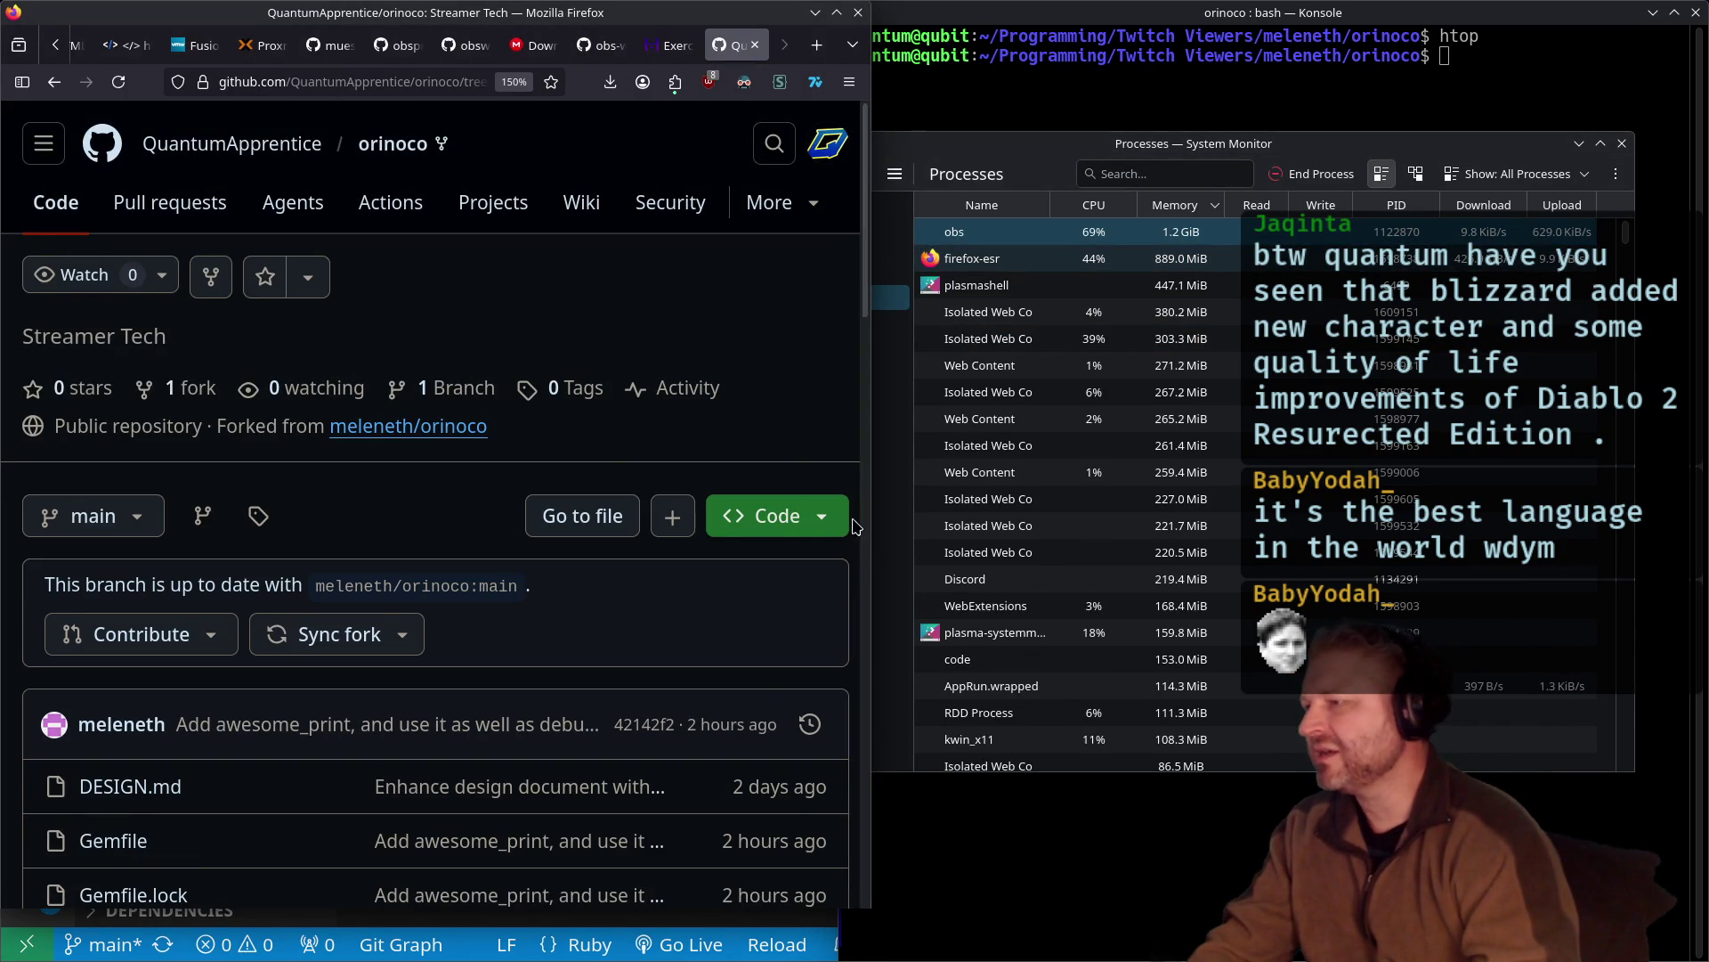
Close System Monitor and end the Konsole session with exit
scroll(472, 409, down, 5)
scroll(472, 409, up, 3)
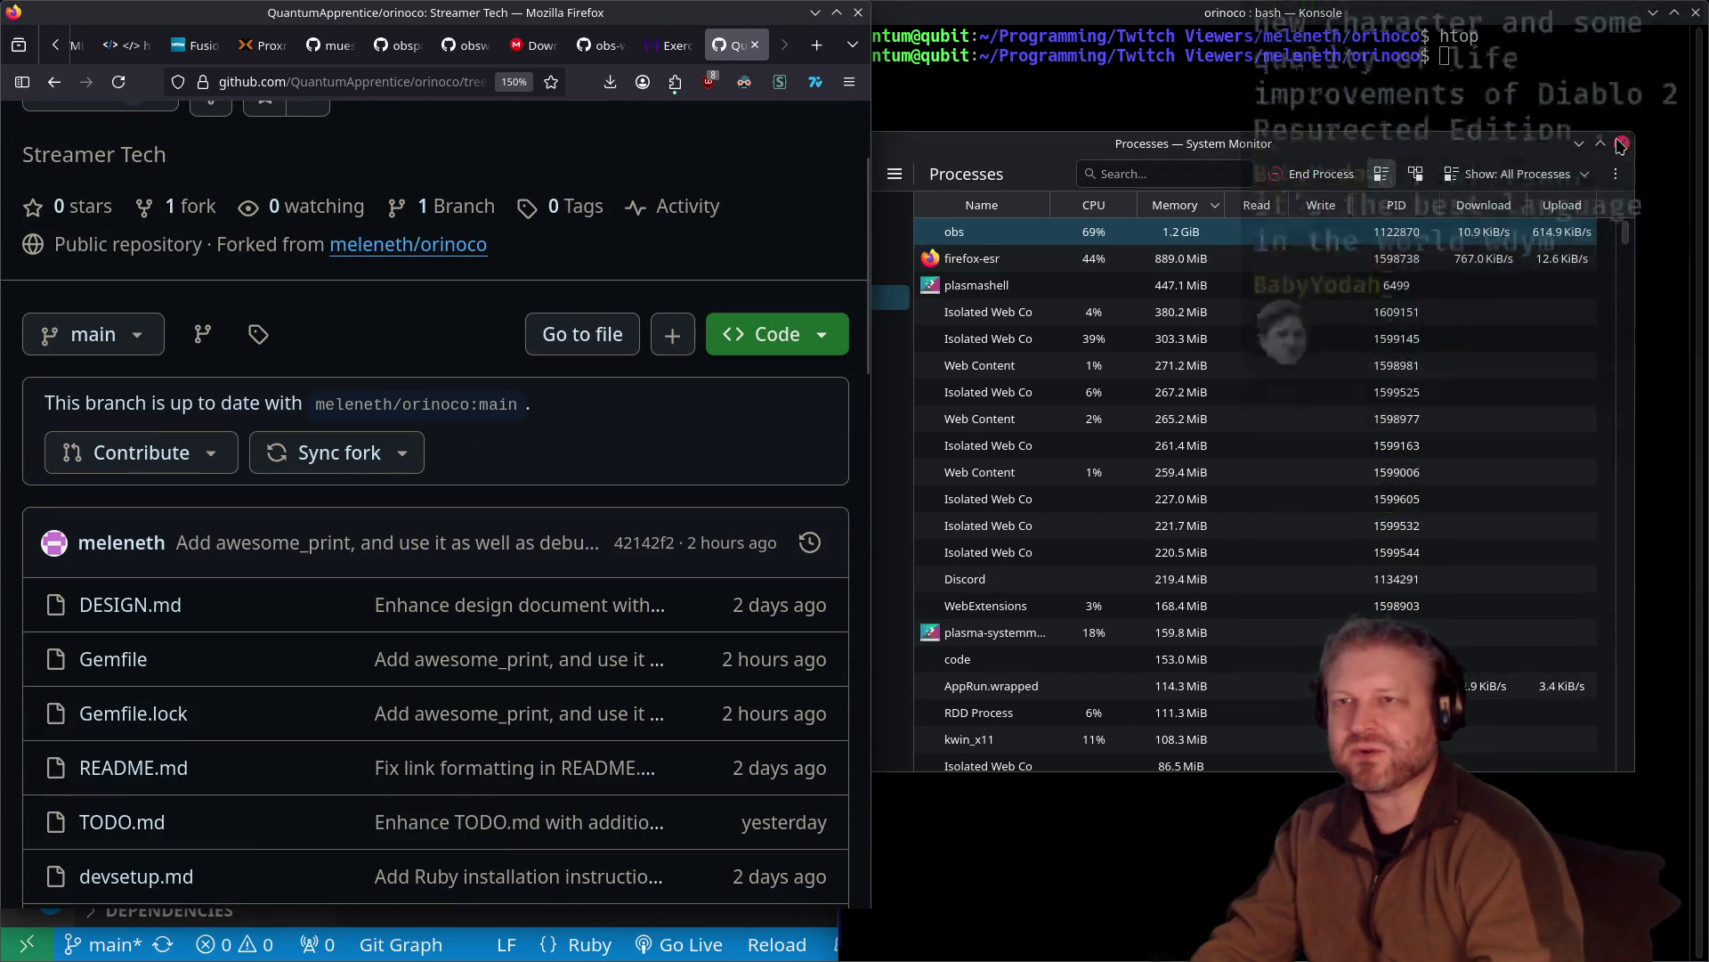
click(1622, 143)
click(1456, 82)
text(e)
key(Return)
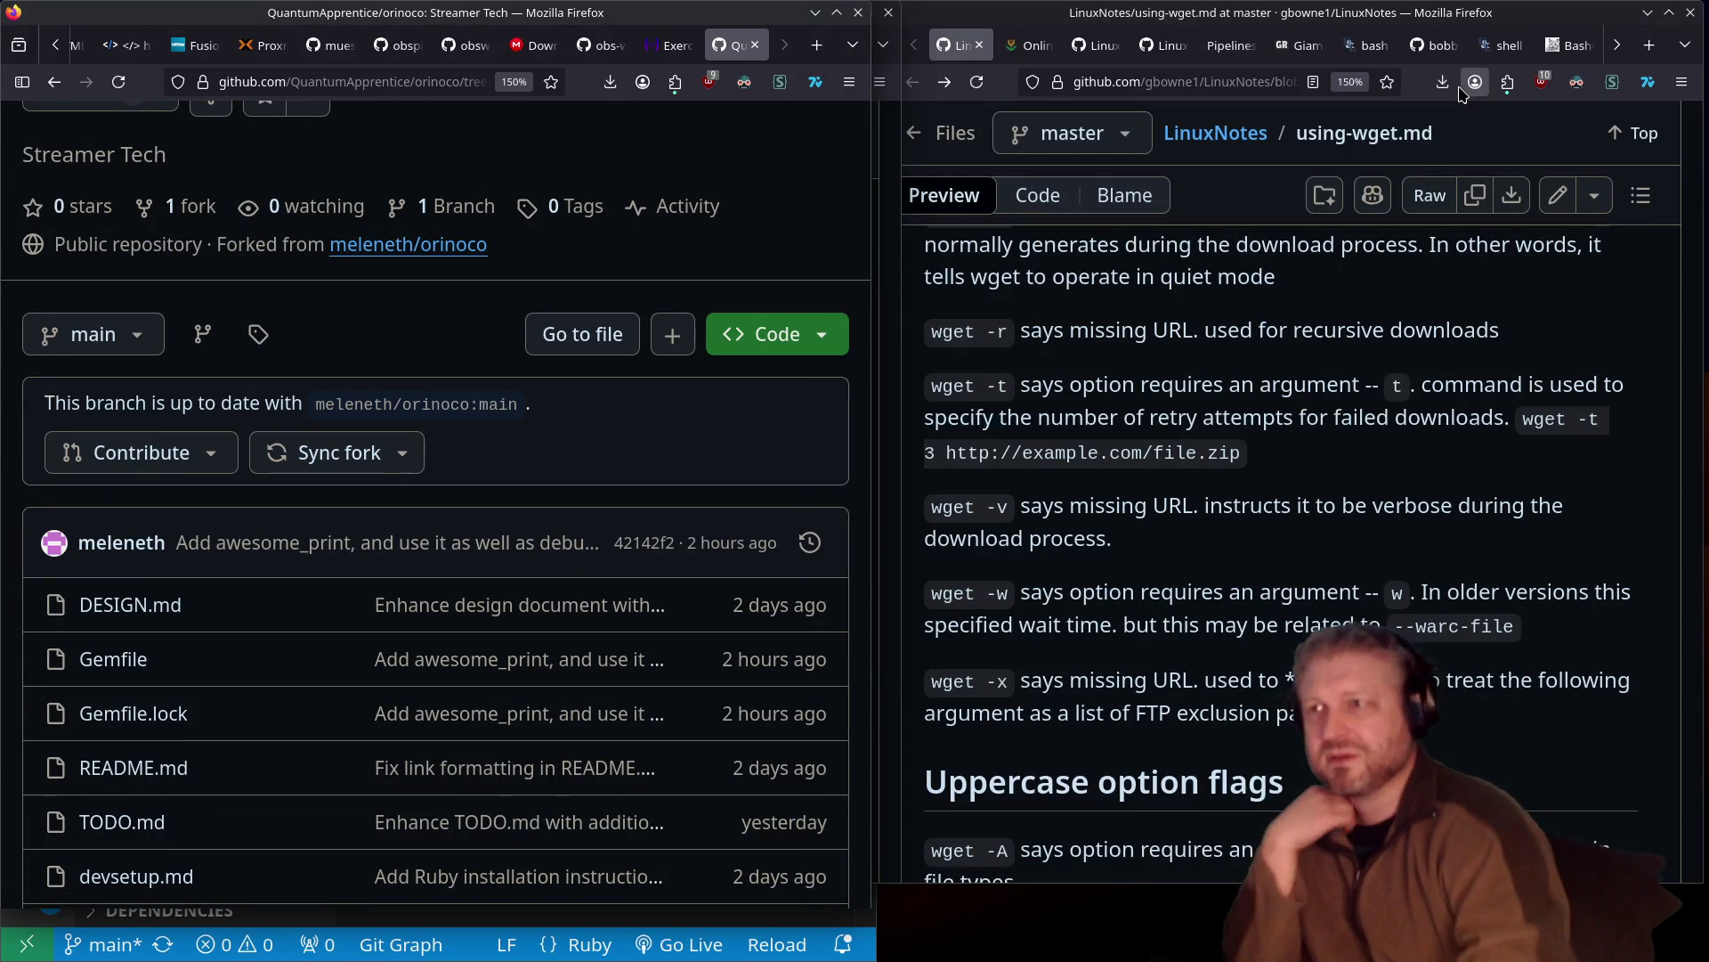
Minimize the three browser windows and move the Dolphin orinoco folder window to the right
click(1647, 13)
click(1647, 12)
click(1647, 13)
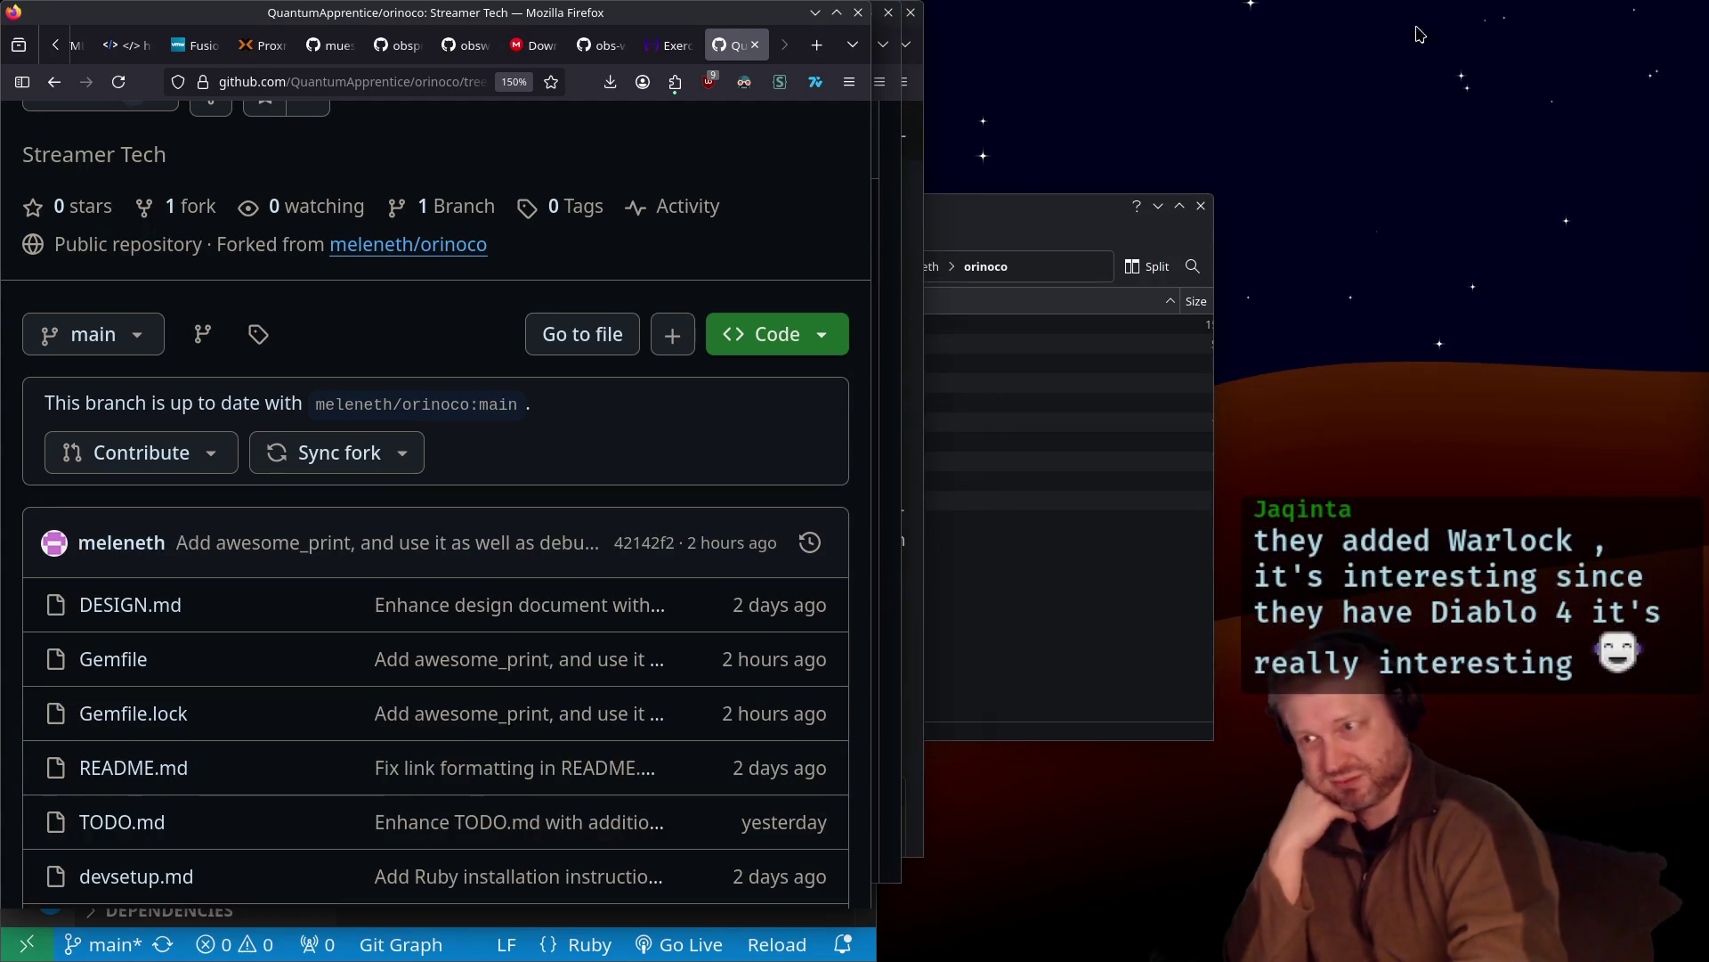
click(988, 218)
drag(826, 214, 1173, 196)
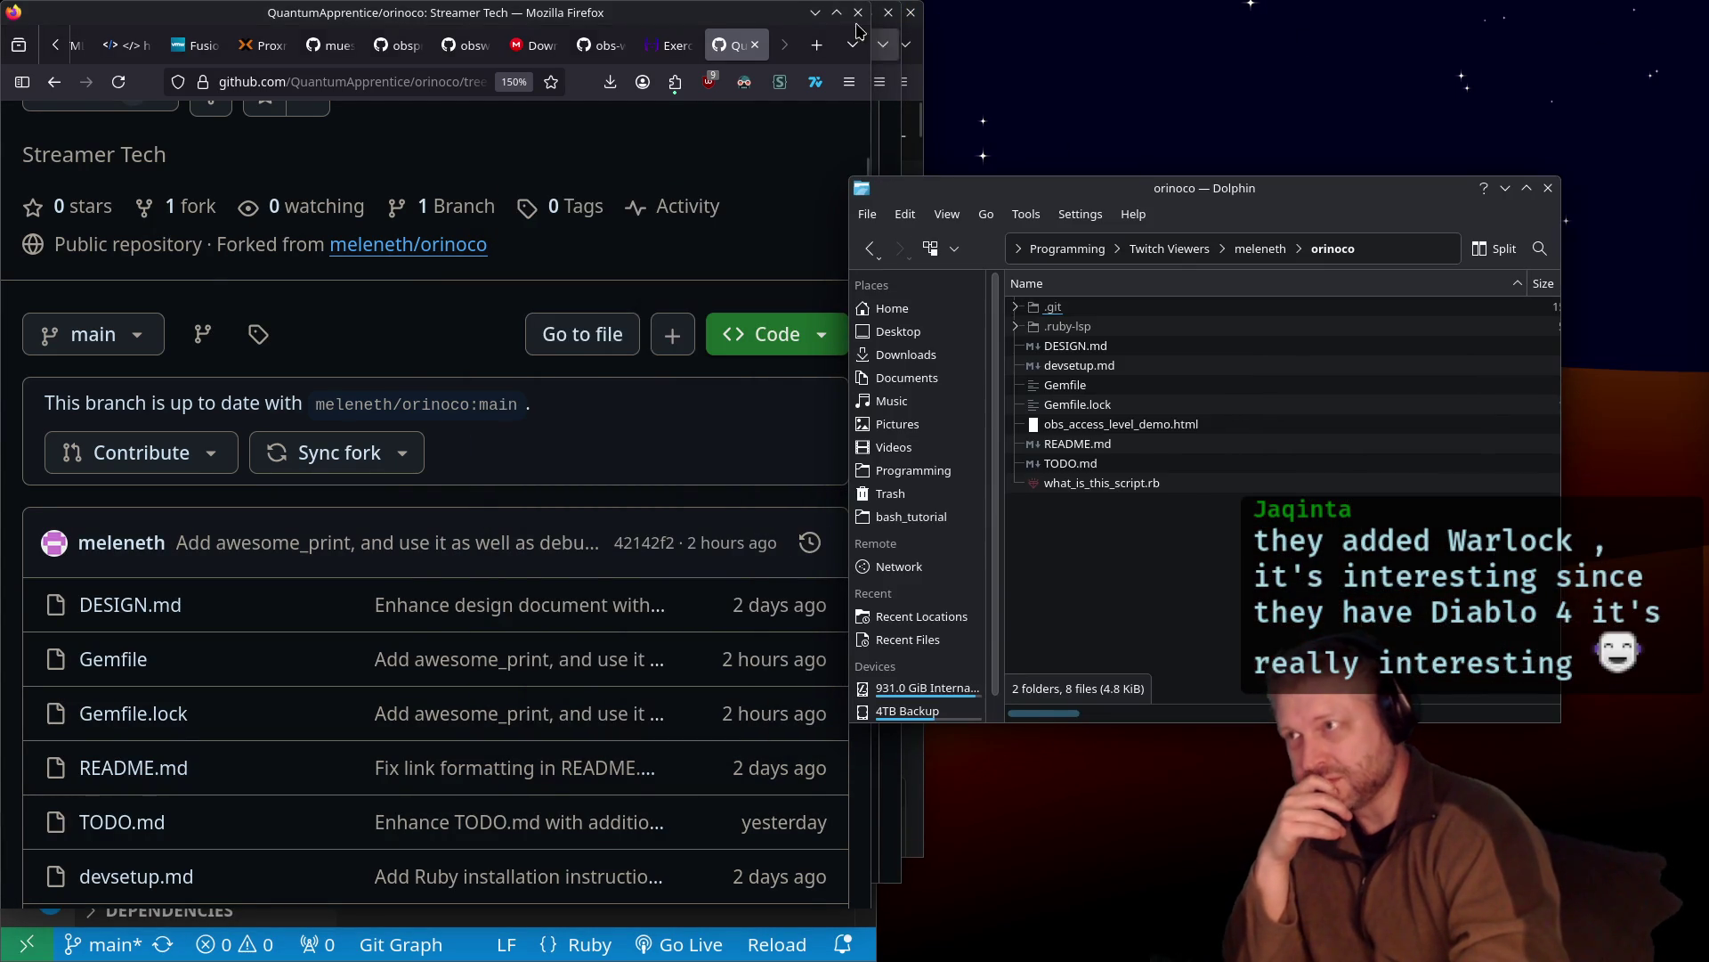
Lower the orinoco repository, backdoor article and Strudel docs windows to reveal VS Code
middle_click(773, 21)
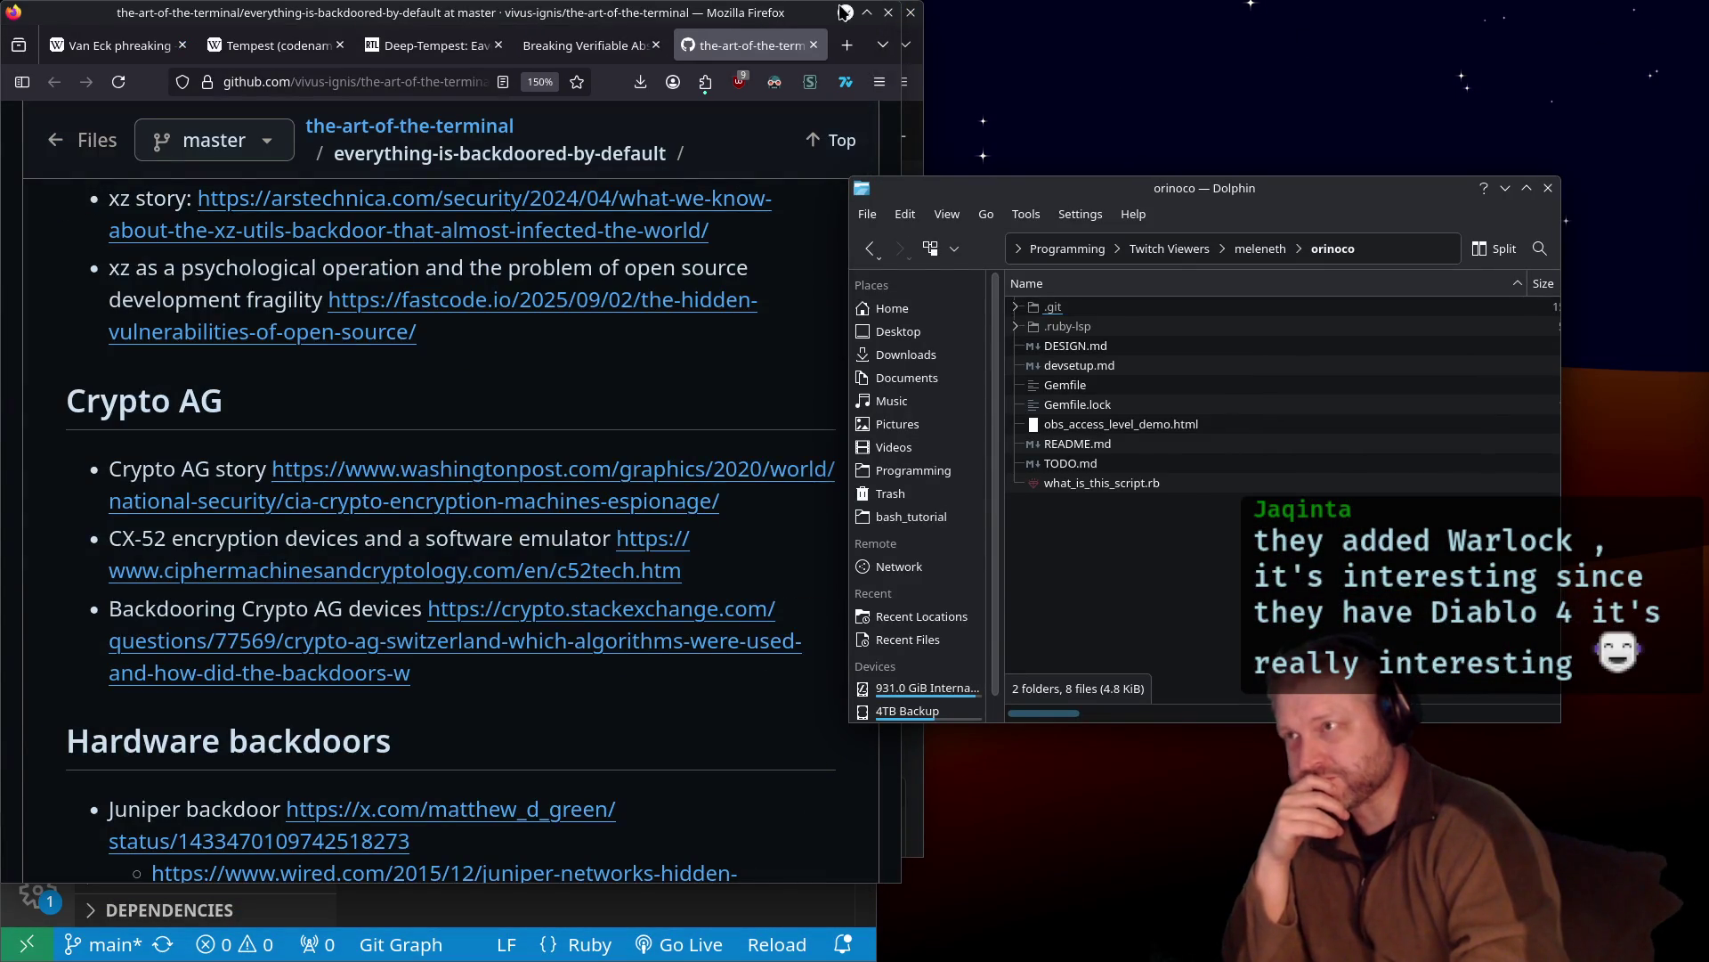
middle_click(844, 13)
middle_click(855, 26)
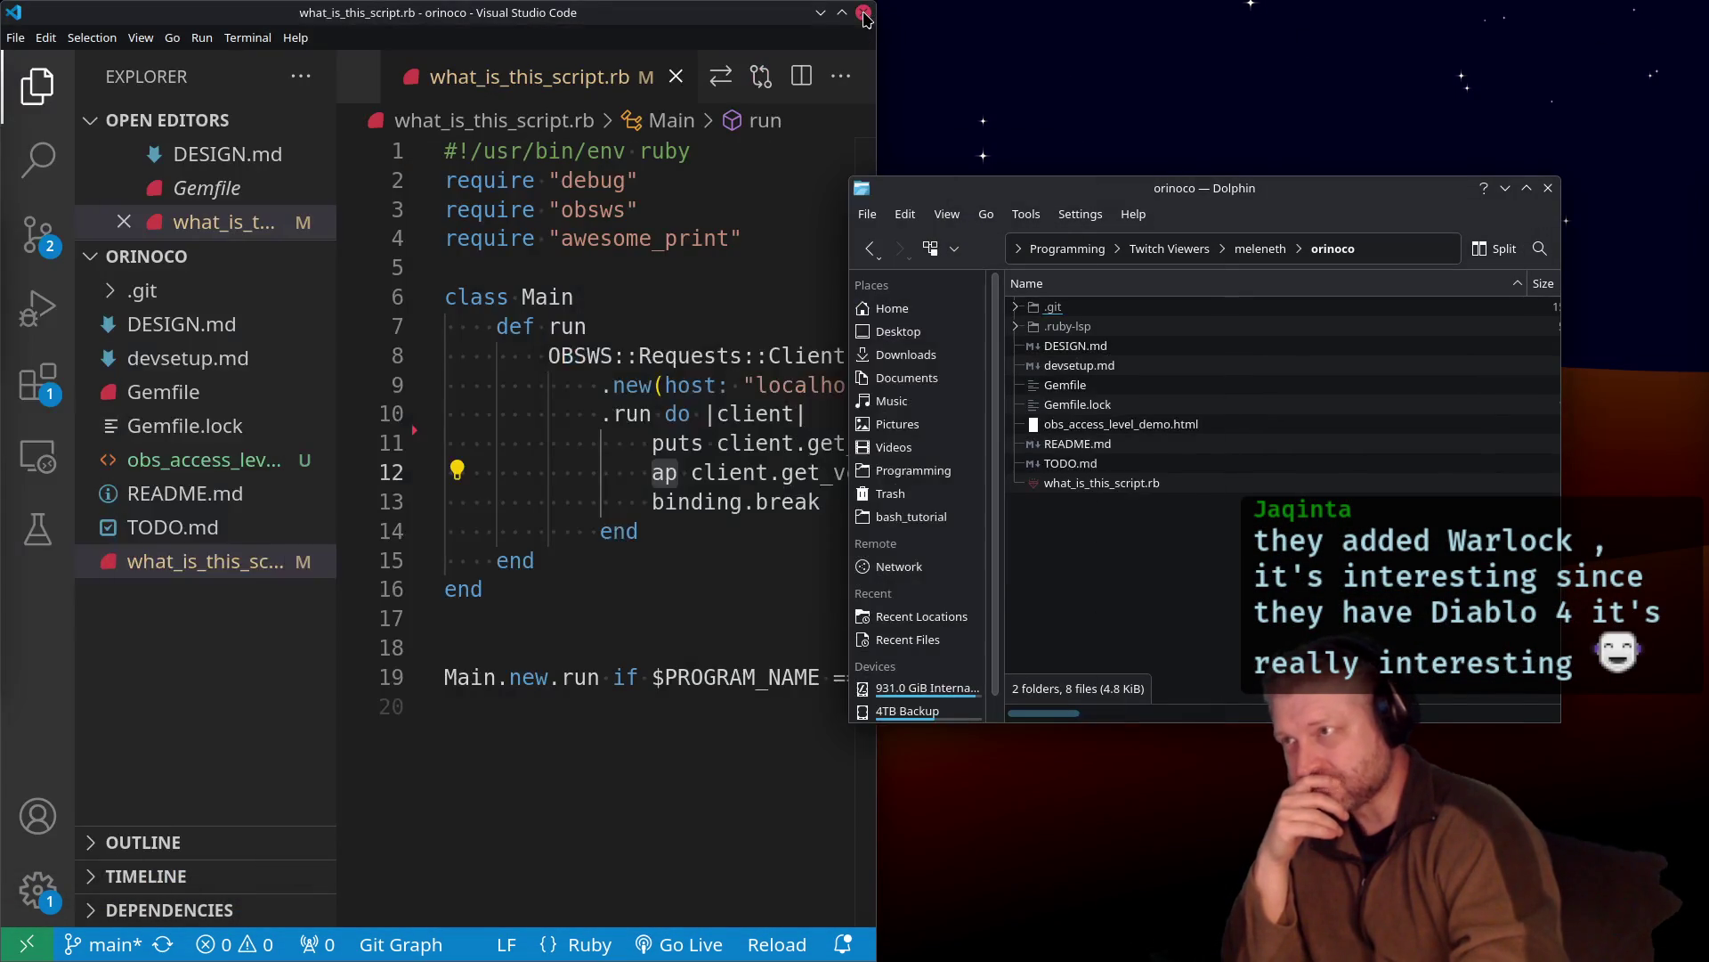
Snap the VS Code window showing what_is_this_script.rb to the left half of the screen
mouse_move(553, 30)
mouse_down()
mouse_move(614, 187)
mouse_move(1130, 119)
mouse_move(640, 75)
mouse_move(531, 10)
mouse_move(1334, 65)
mouse_move(1349, 310)
mouse_move(1369, 327)
mouse_move(1197, 18)
mouse_up()
key(super+Left)
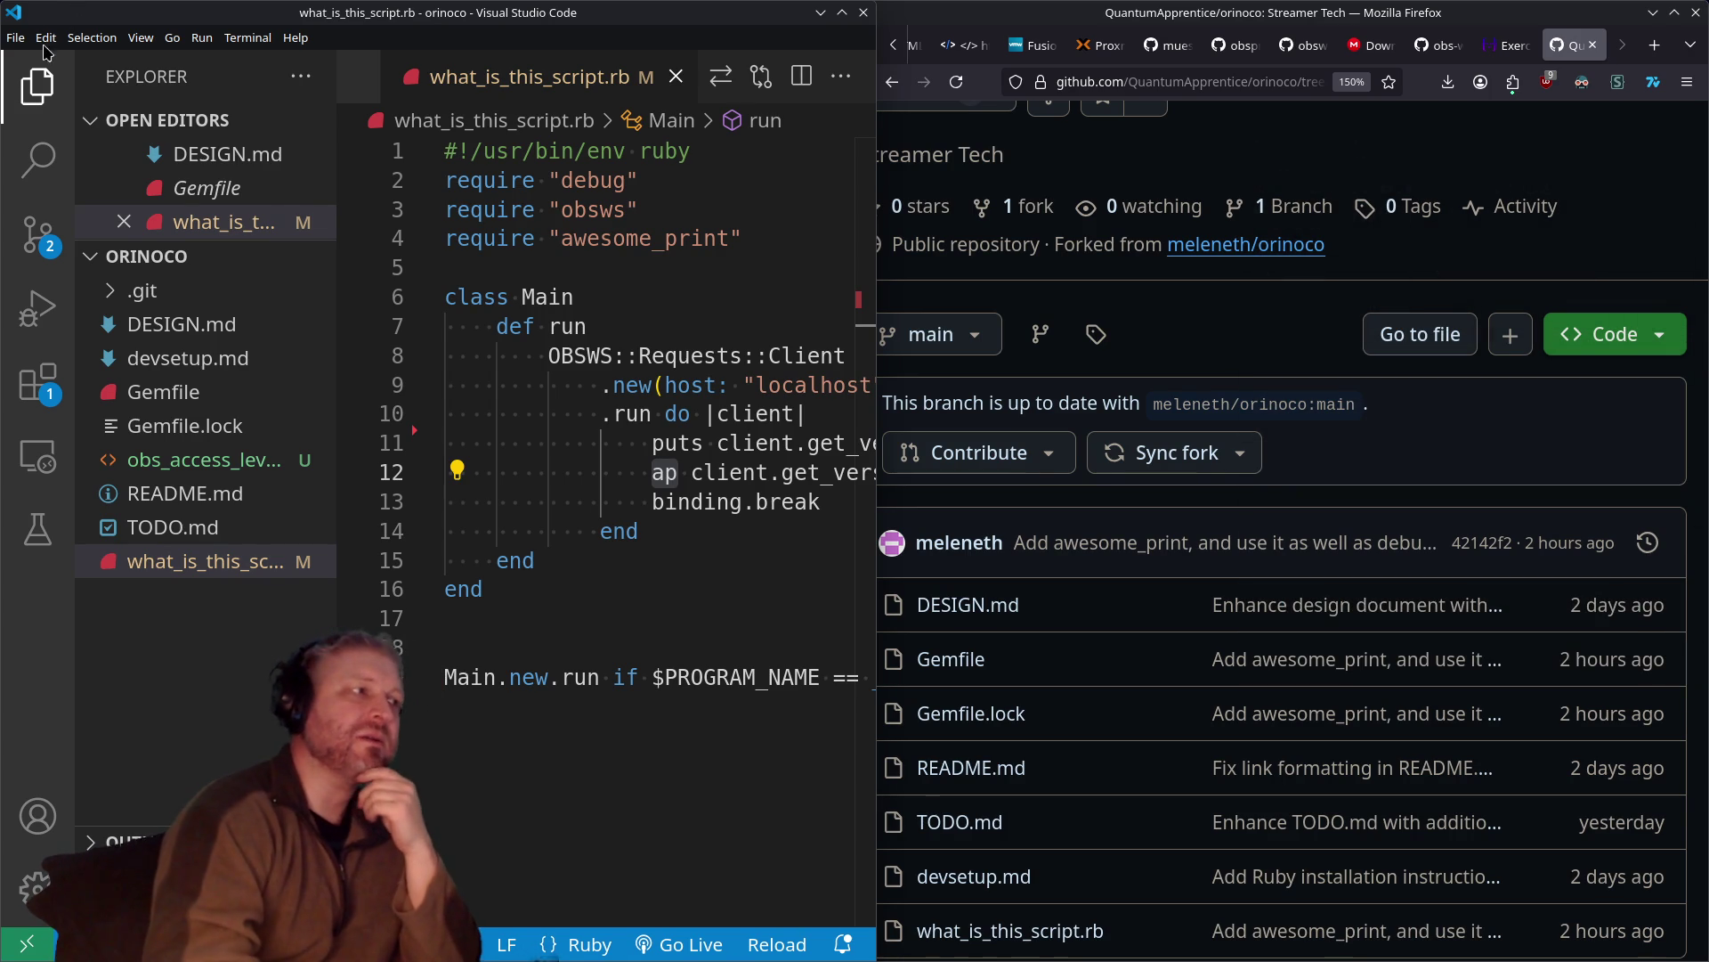
Collapse VS Code's Explorer sidebar, then open Konsole with 'cmatrix -a -b -r' at the prompt
click(16, 89)
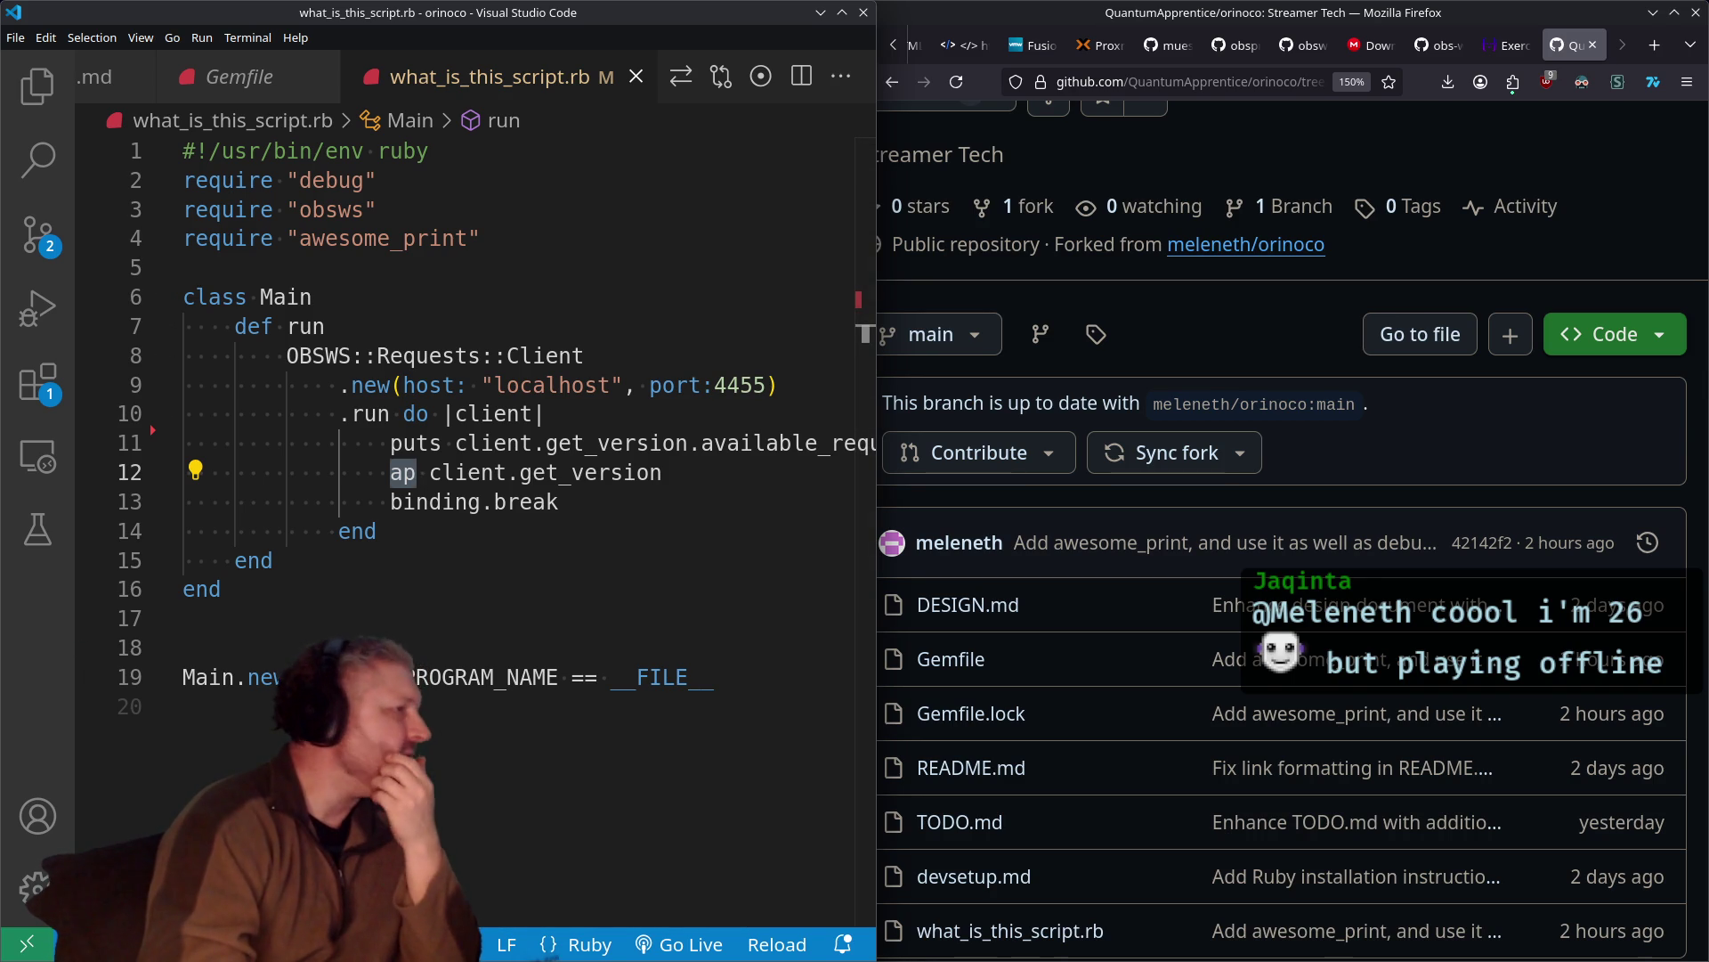
scroll(383, 77, up, 1)
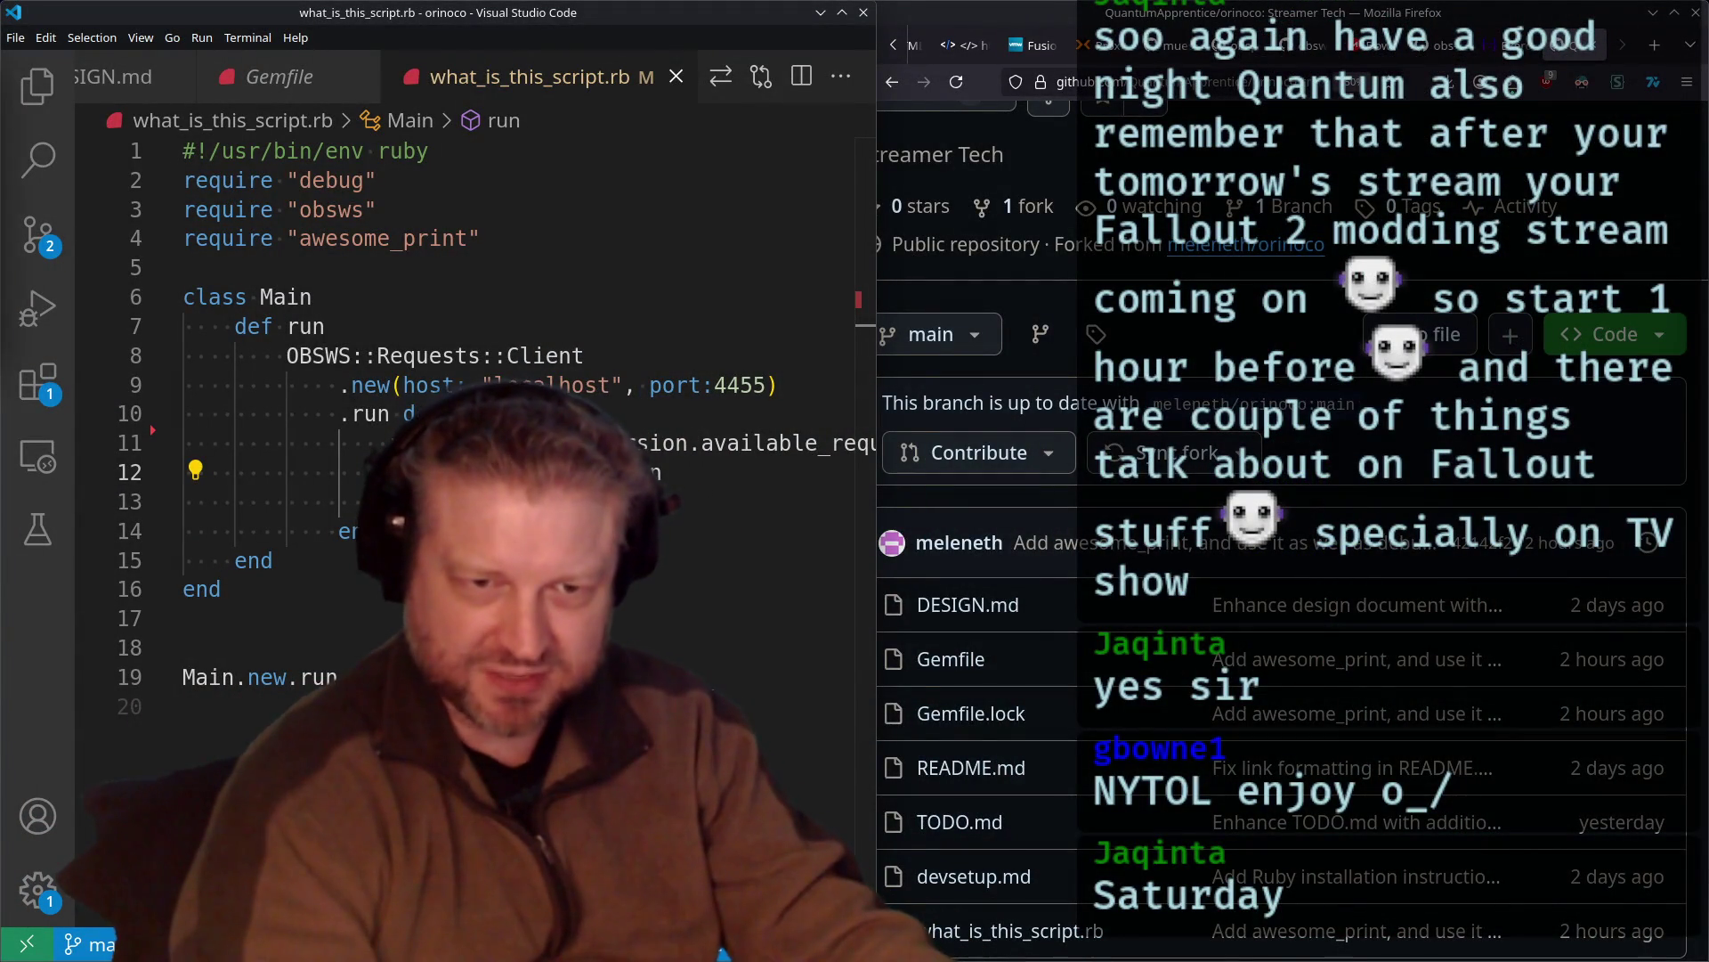
key(alt+Tab)
click(1646, 13)
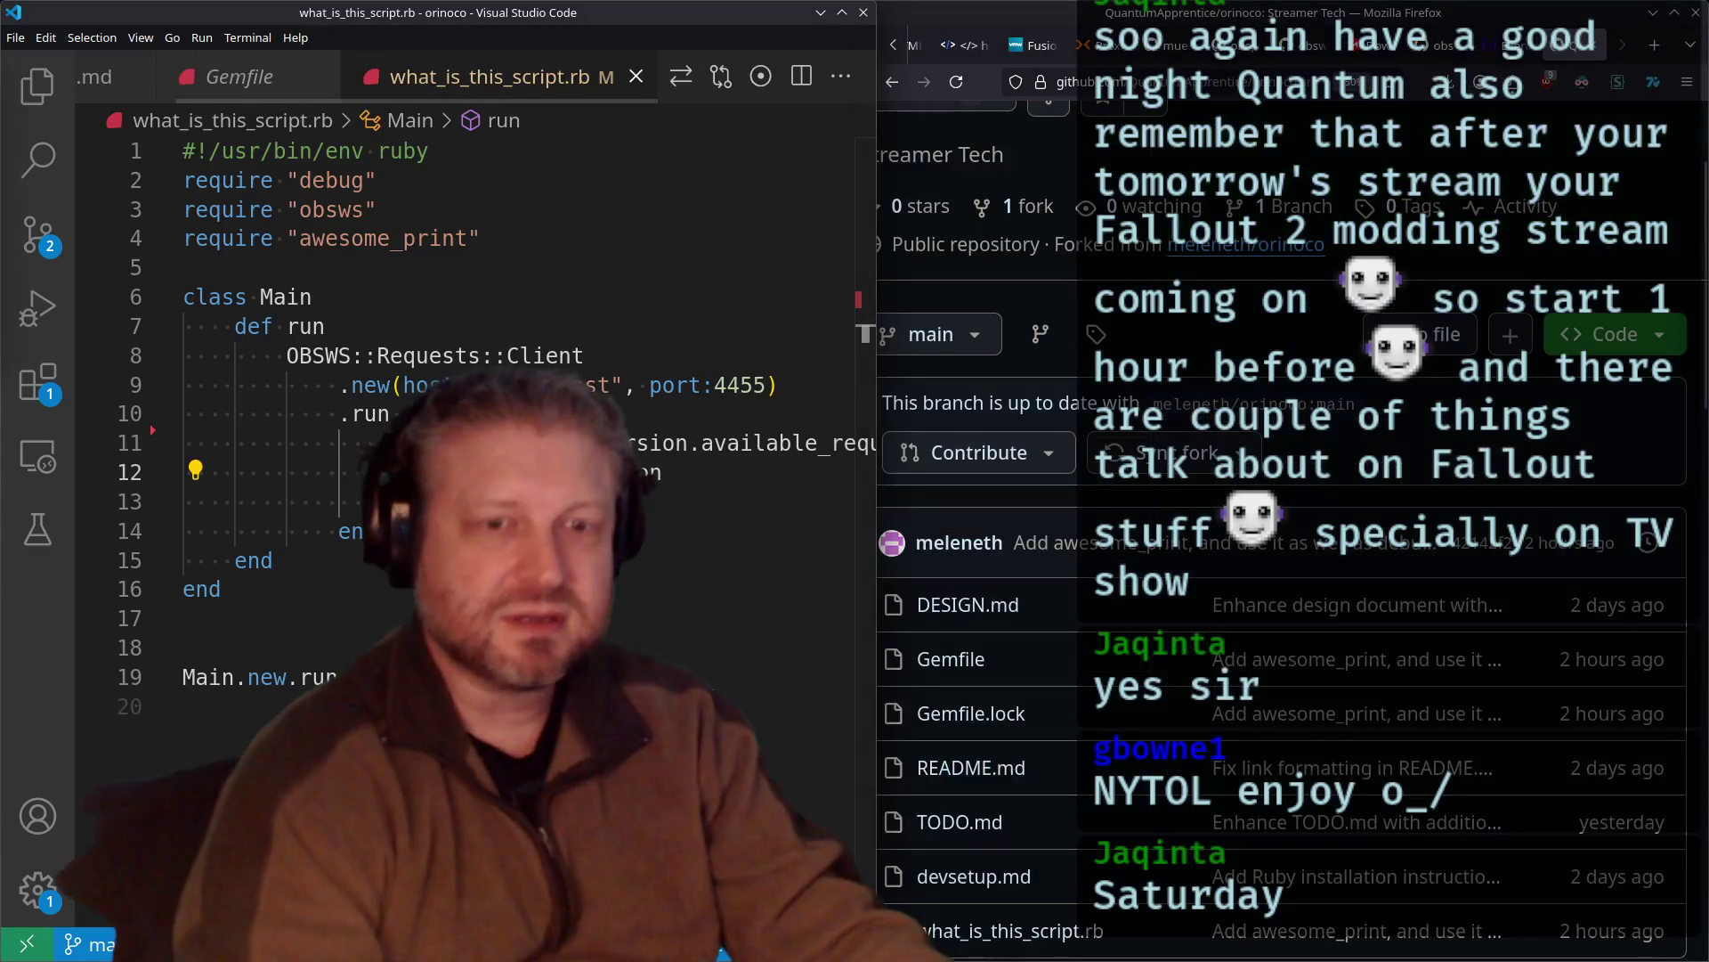
key(ctrl+alt+t)
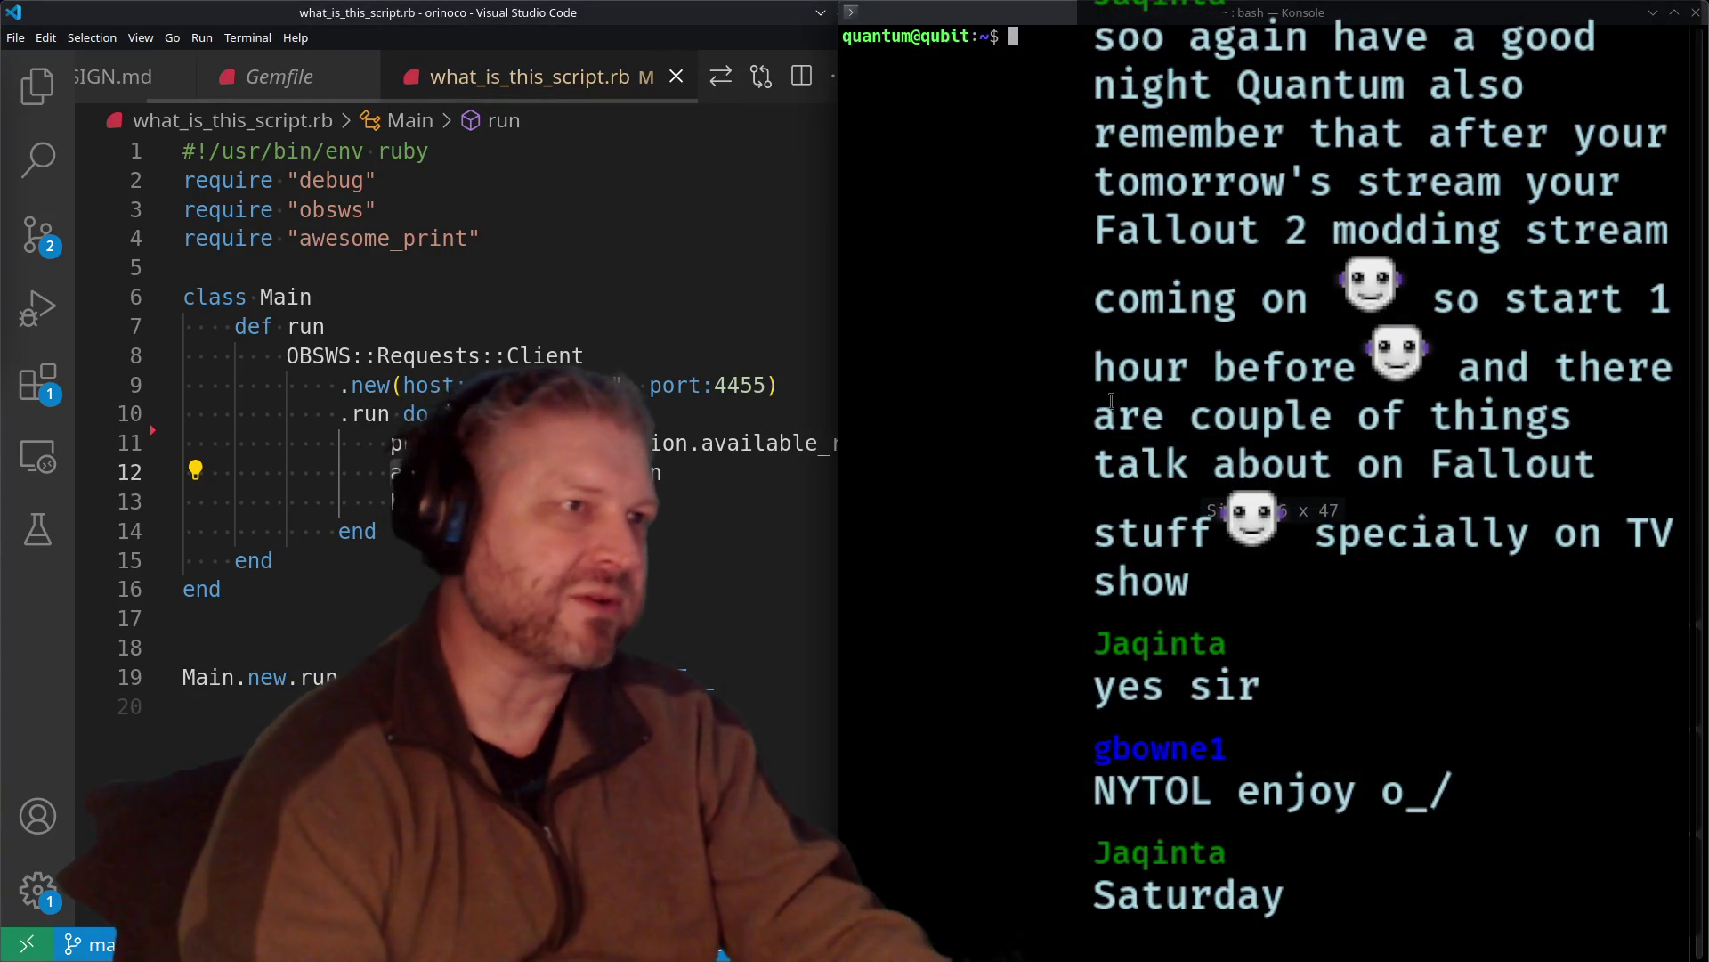
text(cmatrix -a -b -r)
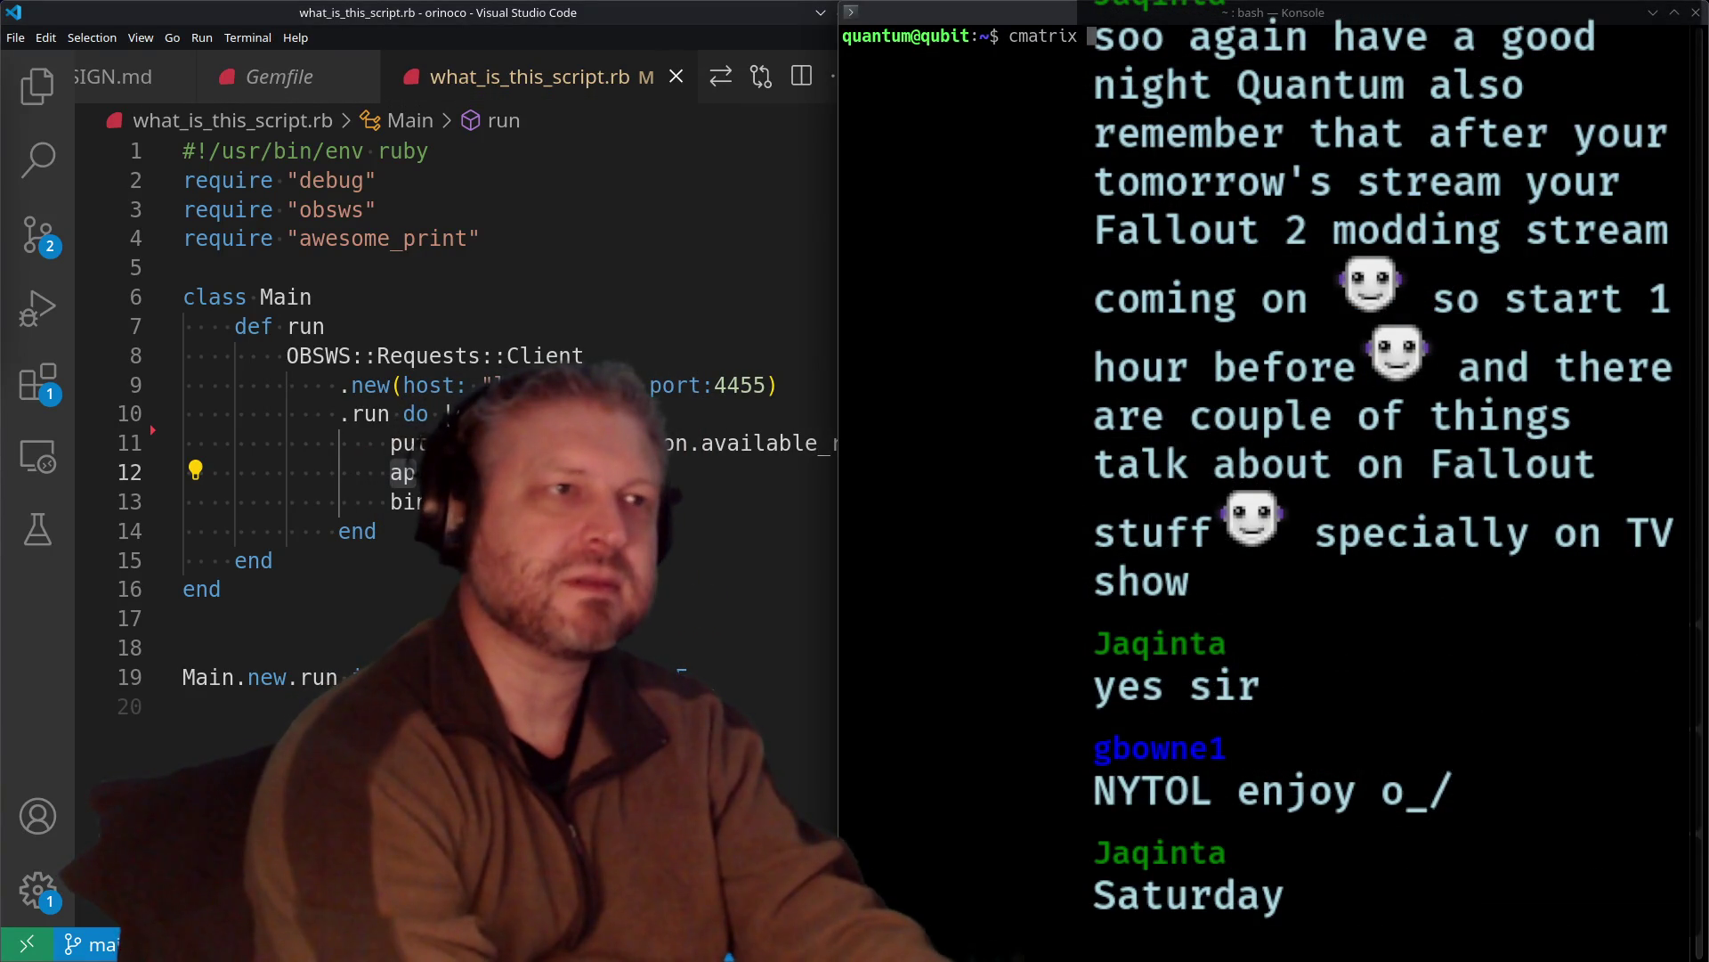